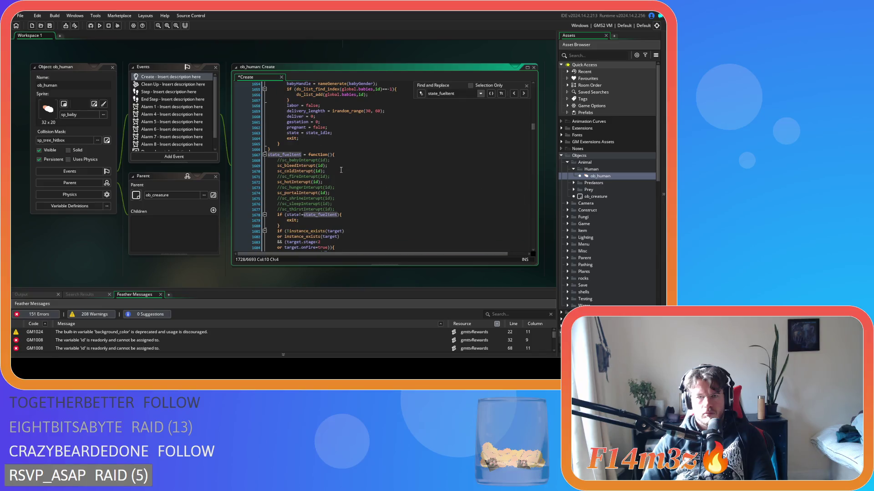
Search ob_human's Create code for withdrawfirewoodtent and review the state_withdrawfirewoodtent function.
scroll(340, 170, "up", 9)
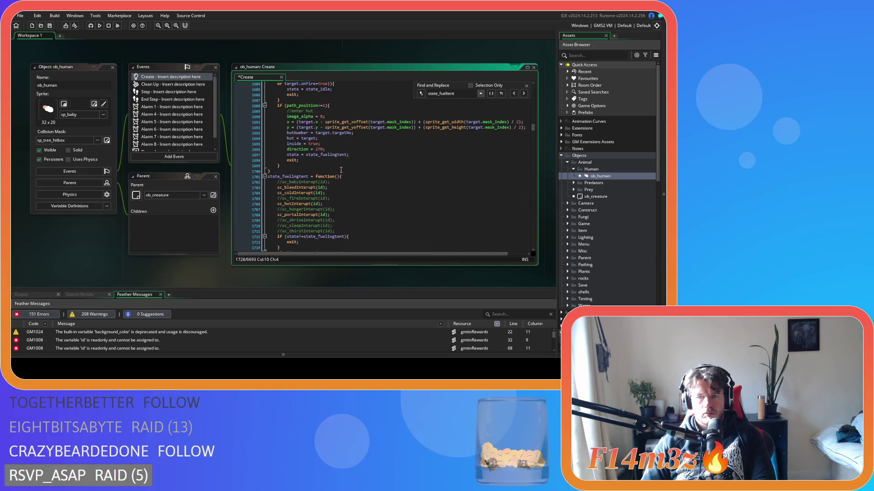
scroll(341, 170, "down", 6)
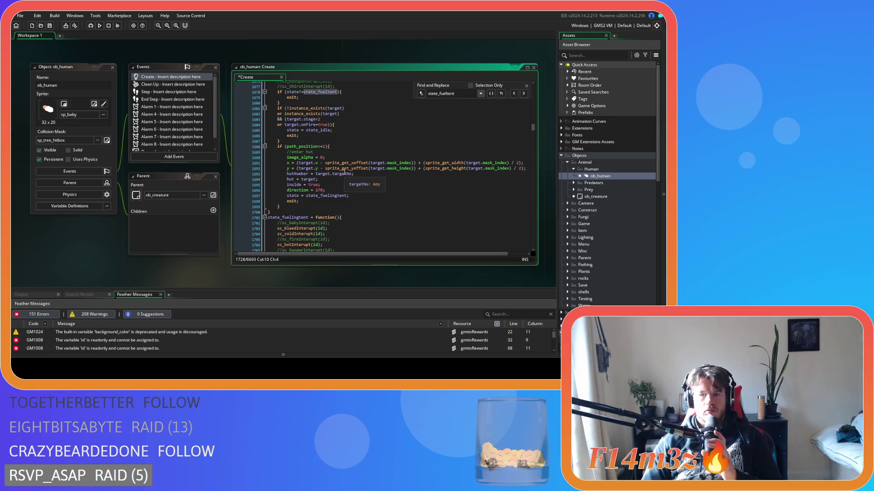
left_click_drag(454, 93, 439, 93)
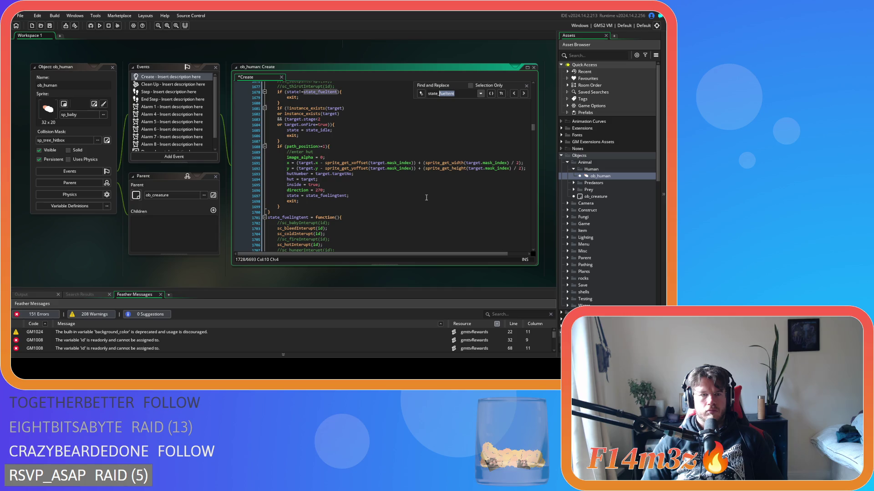
type("with")
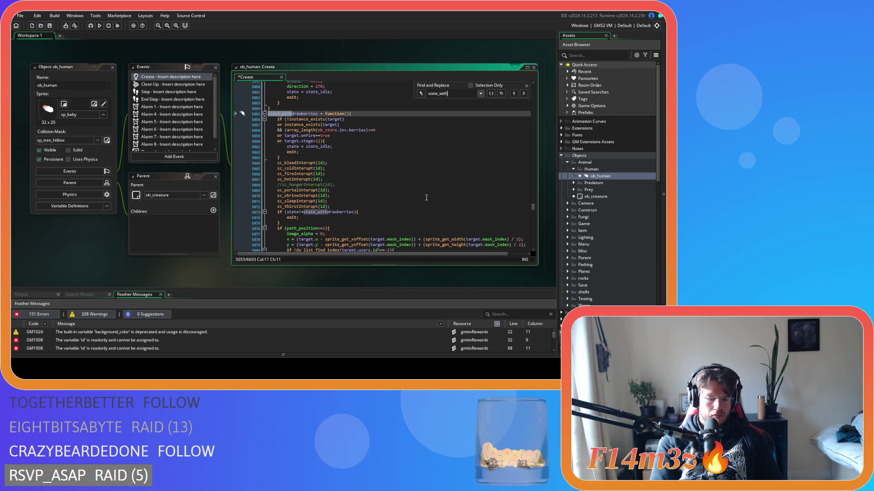
type("drawfirewoodtent")
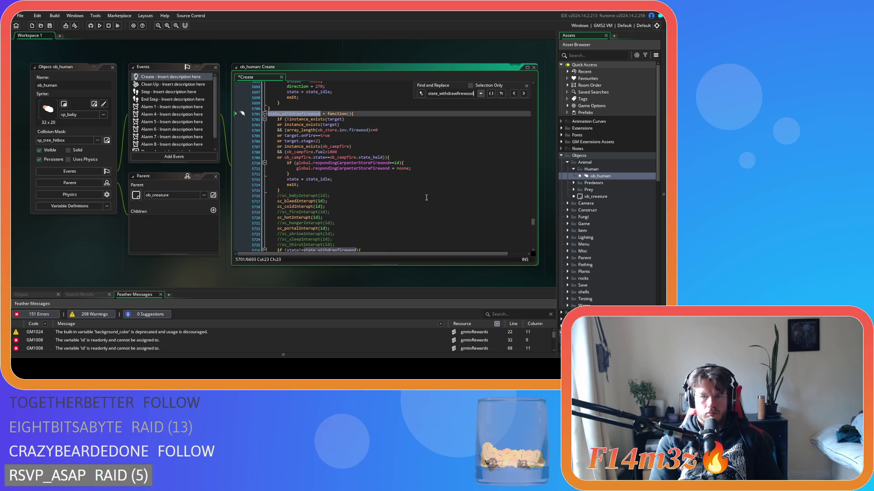
scroll(426, 198, "down", 6)
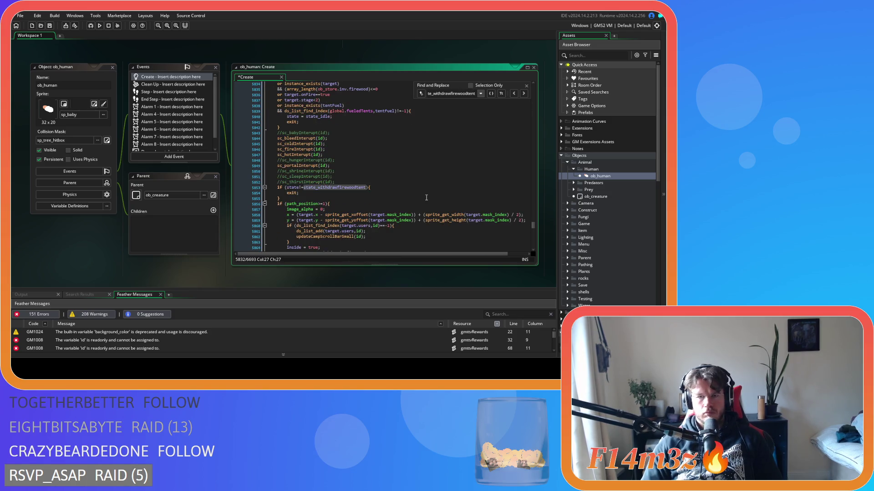
scroll(426, 198, "down", 2)
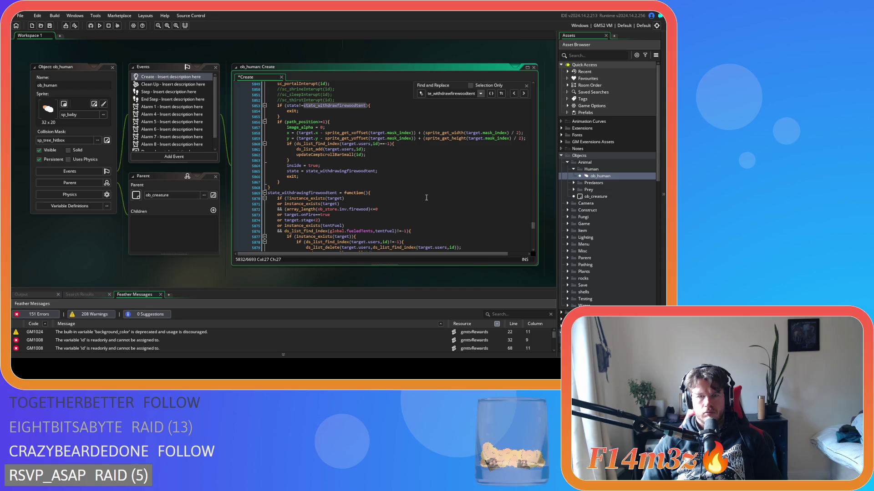
scroll(427, 198, "down", 6)
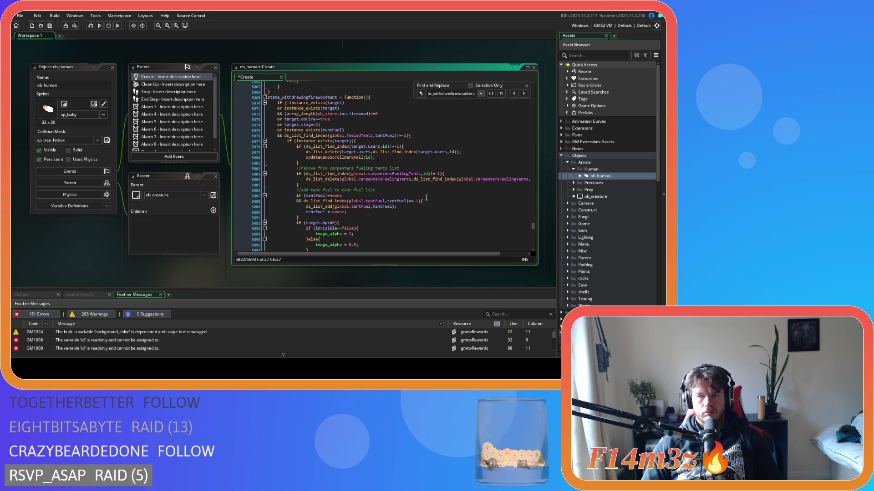
scroll(426, 198, "down", 13)
scroll(426, 198, "up", 20)
scroll(426, 197, "up", 3)
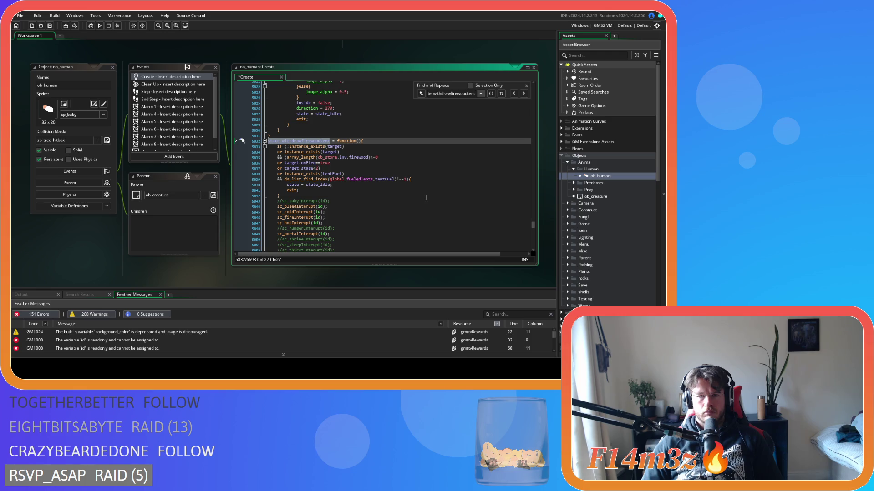
Paste the carpentersFuelingTents removal block after the tent-fuel condition in state_withdrawfirewoodtent.
left_click(429, 179)
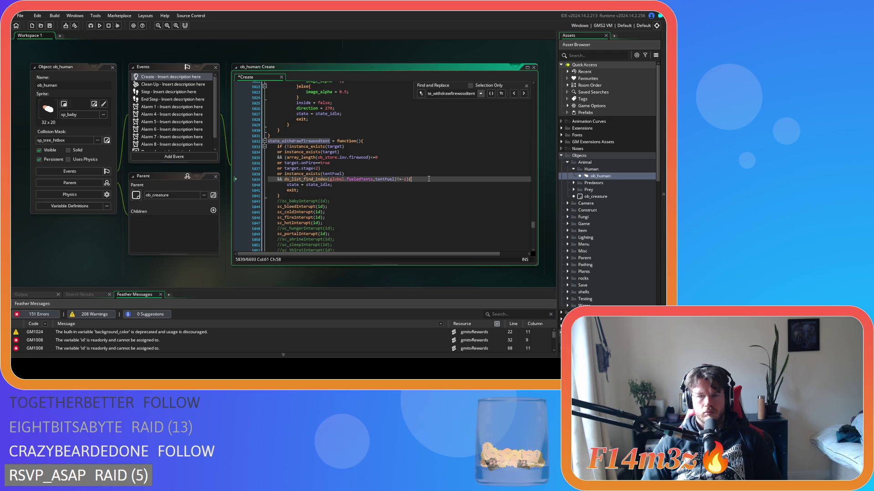
key("Return")
key("ctrl+v")
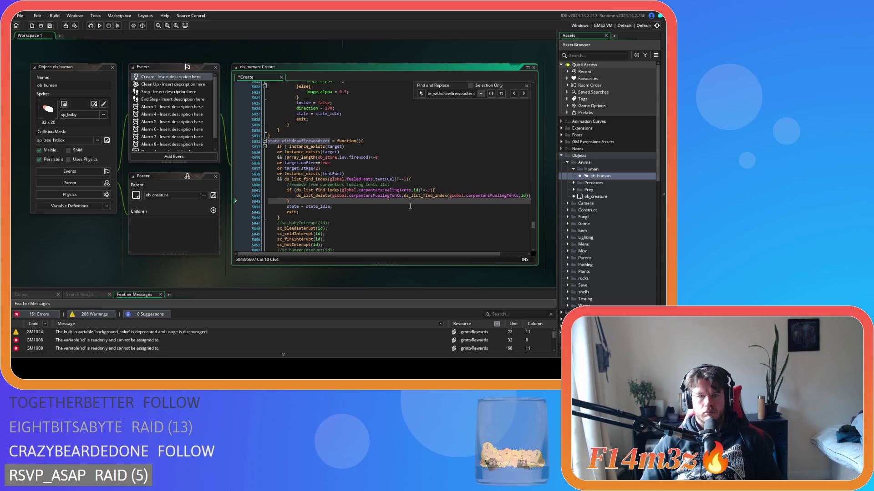
scroll(410, 206, "down", 8)
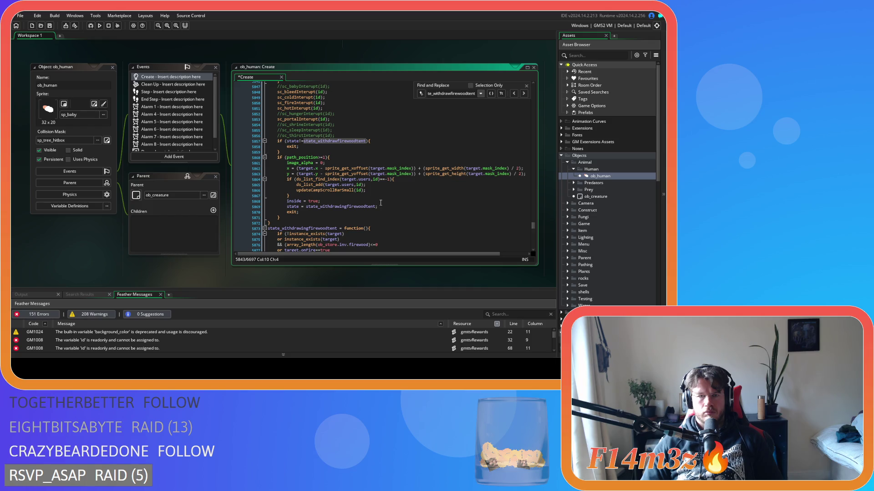
scroll(380, 202, "down", 7)
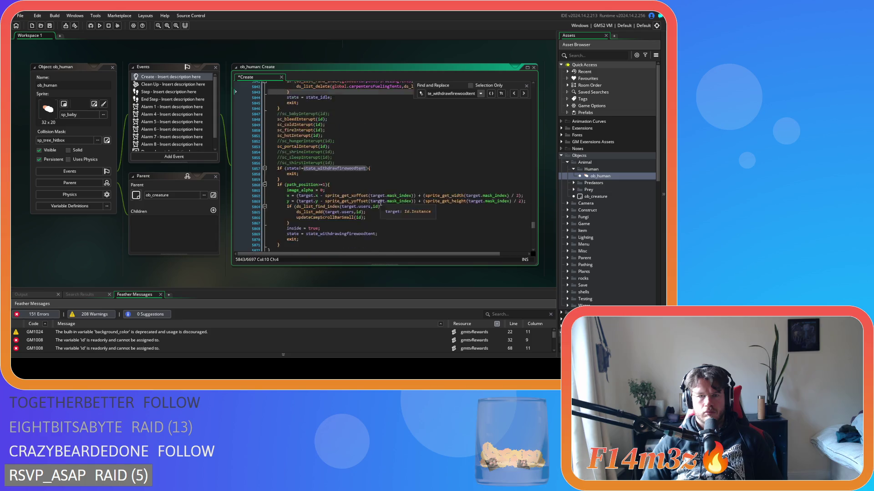
scroll(380, 202, "up", 5)
scroll(380, 203, "down", 7)
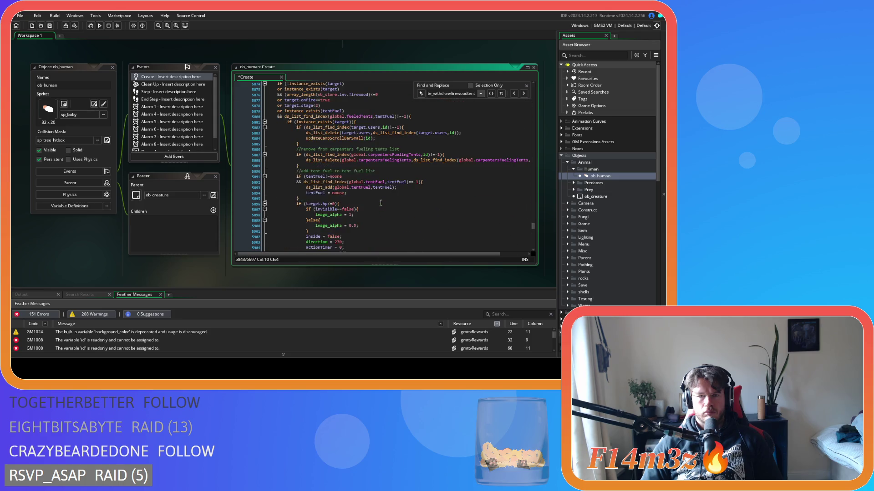
scroll(380, 200, "down", 15)
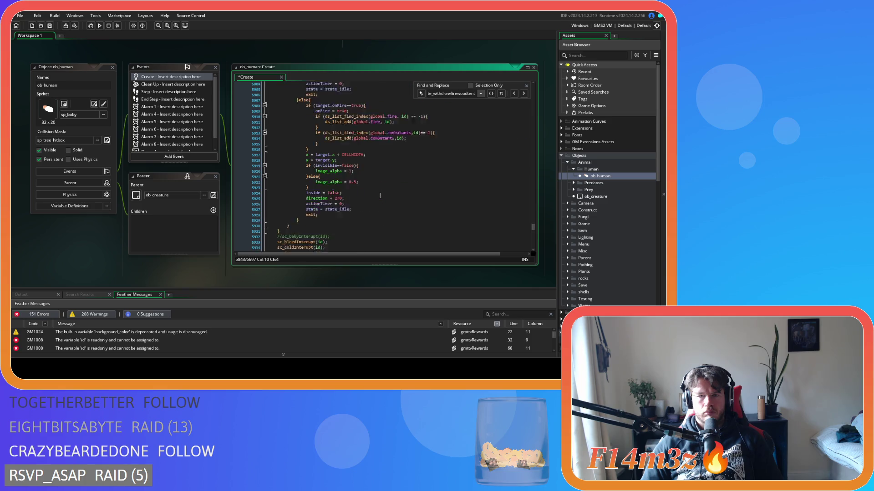
scroll(380, 195, "down", 8)
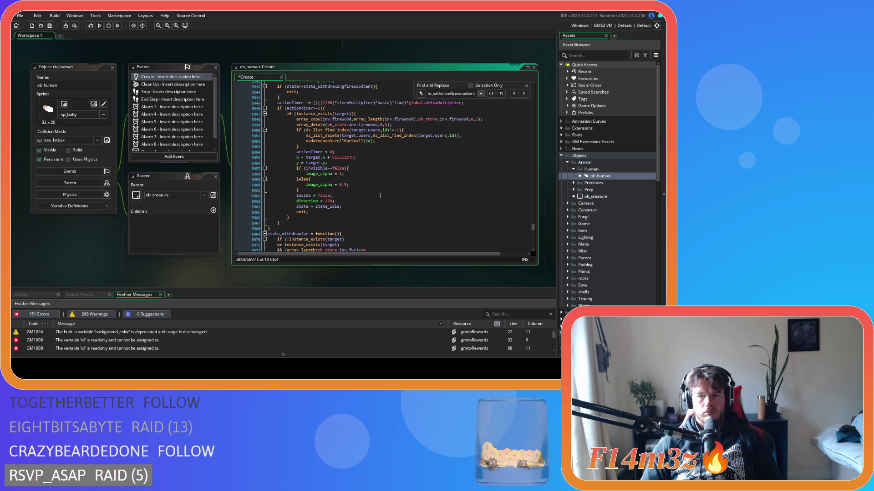
Paste the same removal block into the withdrawing state's timer block and indent it one level.
left_click(340, 146)
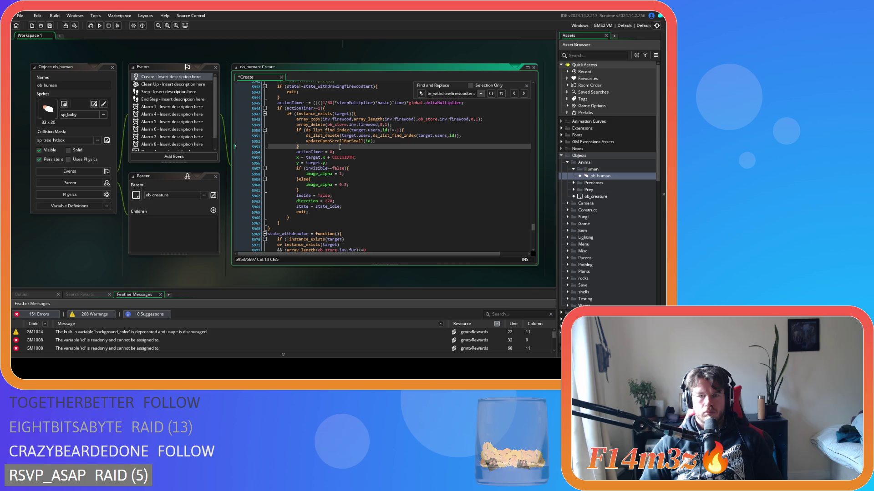
key("ctrl+v")
left_click_drag(287, 165, 272, 158)
key("Tab")
left_click(318, 168)
Search the code for other occurrences of carpentersFuelingTents.
double_click(391, 163)
key("ctrl+f")
left_click(514, 93)
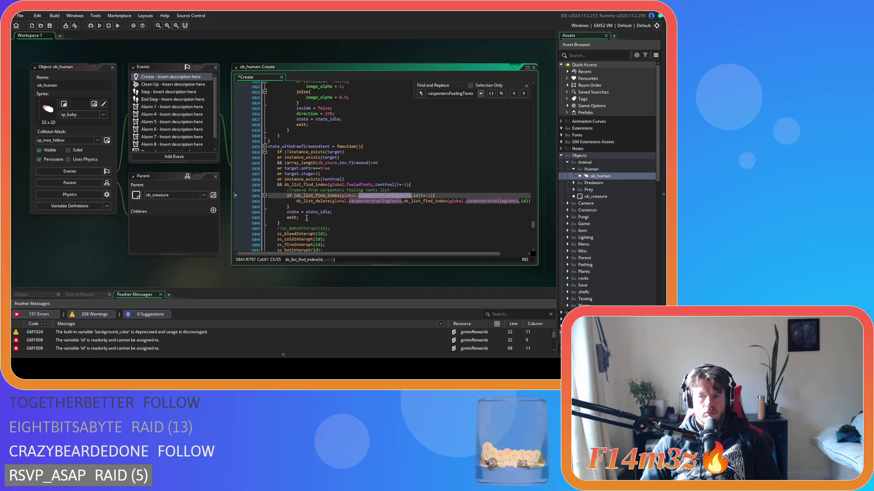
left_click(523, 94)
left_click(523, 93)
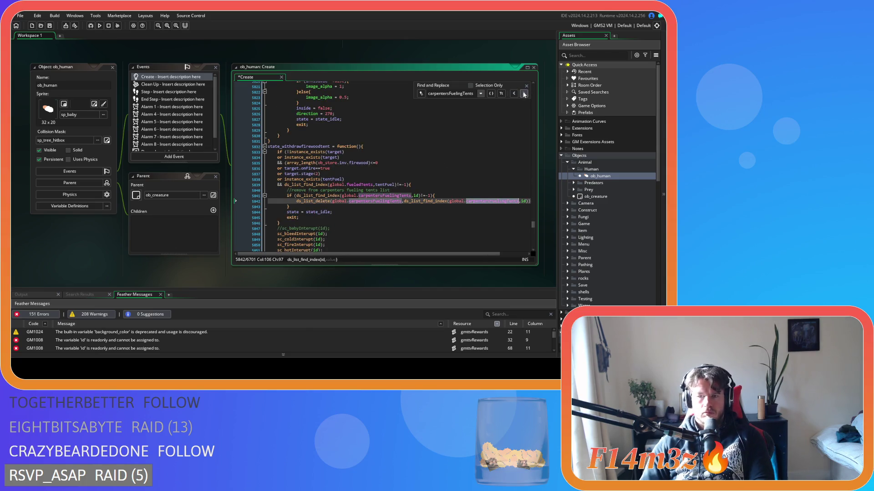
left_click(522, 94)
left_click(523, 94)
left_click(523, 94)
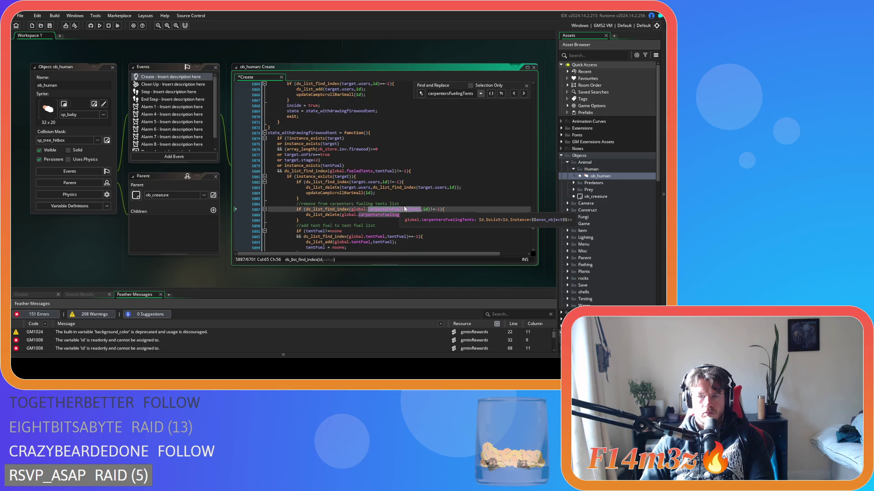
left_click(523, 94)
left_click(523, 94)
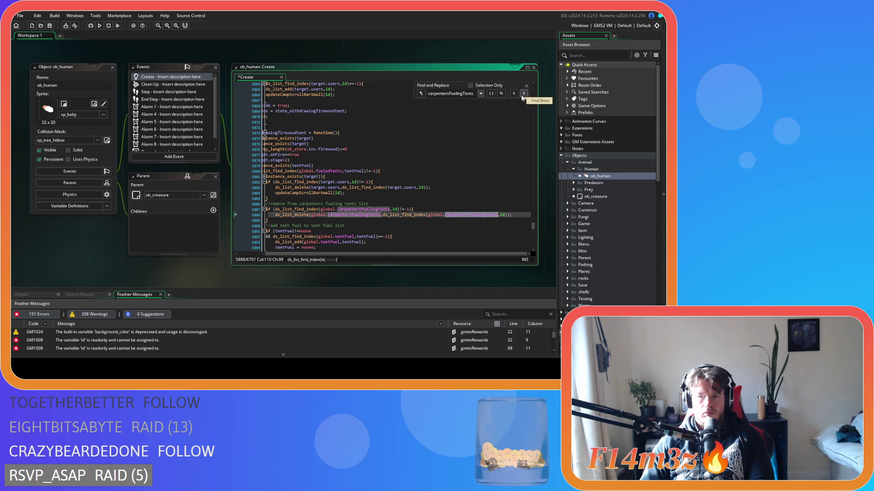
left_click(523, 94)
left_click(523, 93)
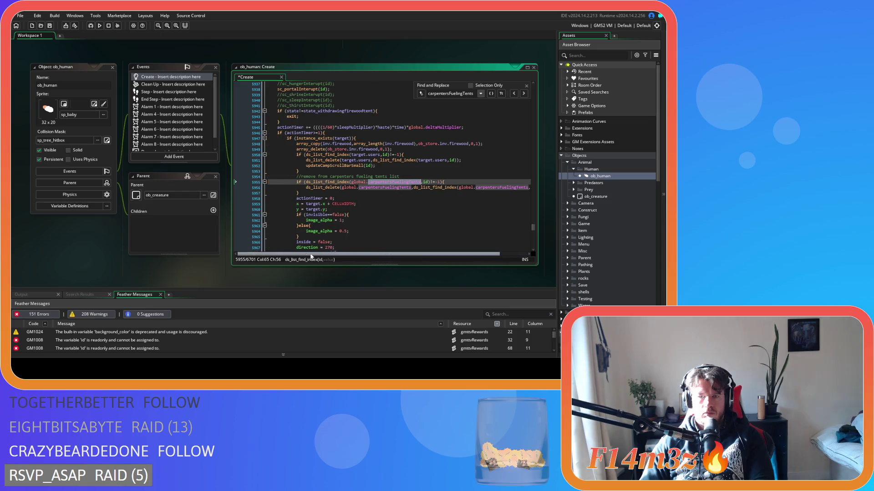
scroll(341, 217, "up", 15)
scroll(340, 217, "up", 8)
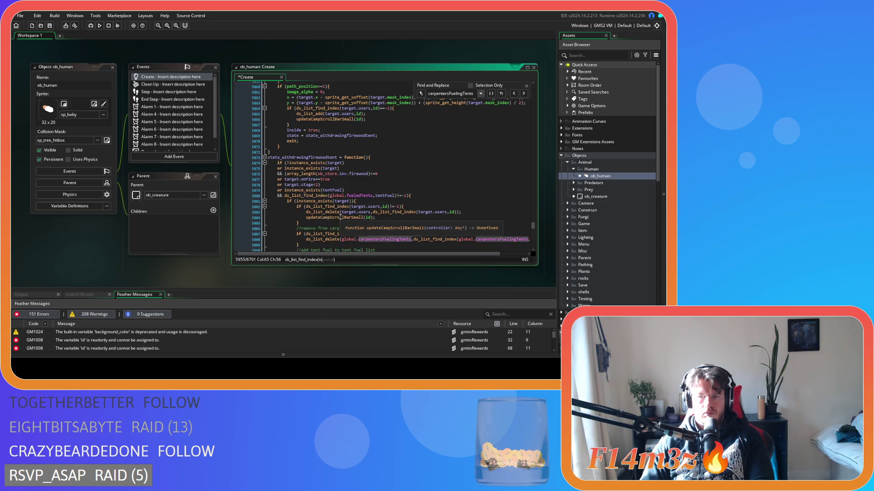
scroll(341, 217, "down", 18)
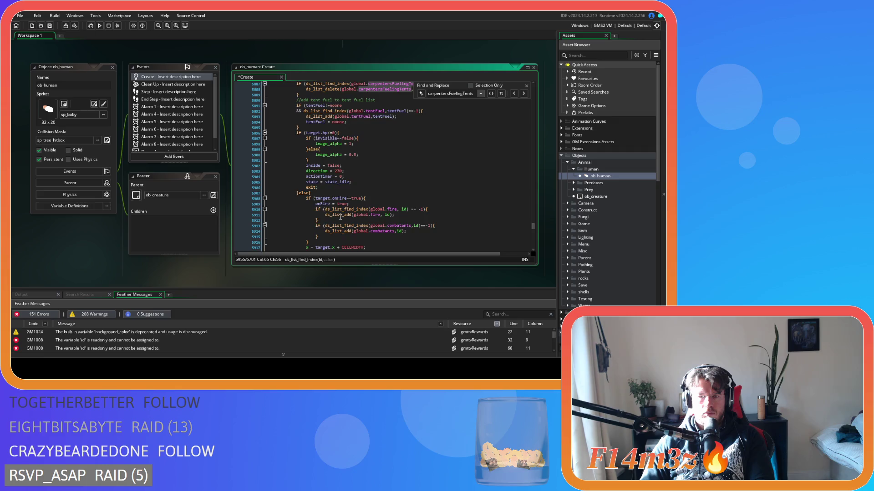
scroll(340, 218, "down", 7)
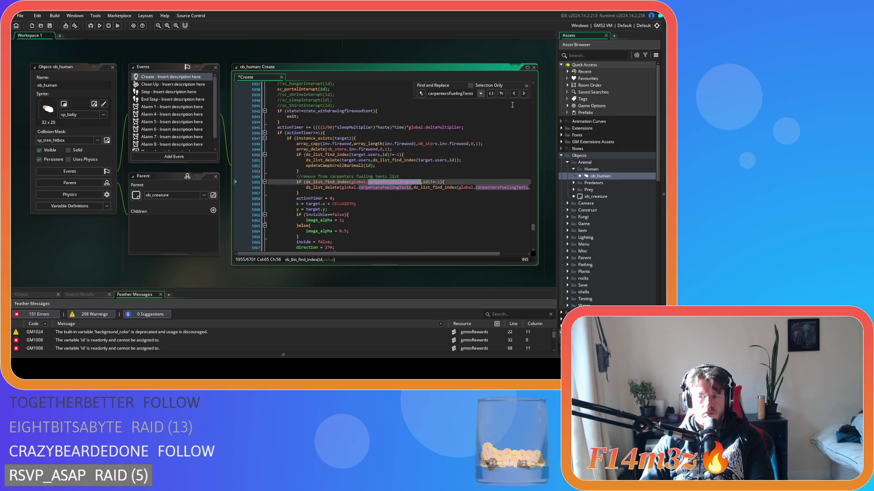
left_click(524, 94)
left_click(524, 93)
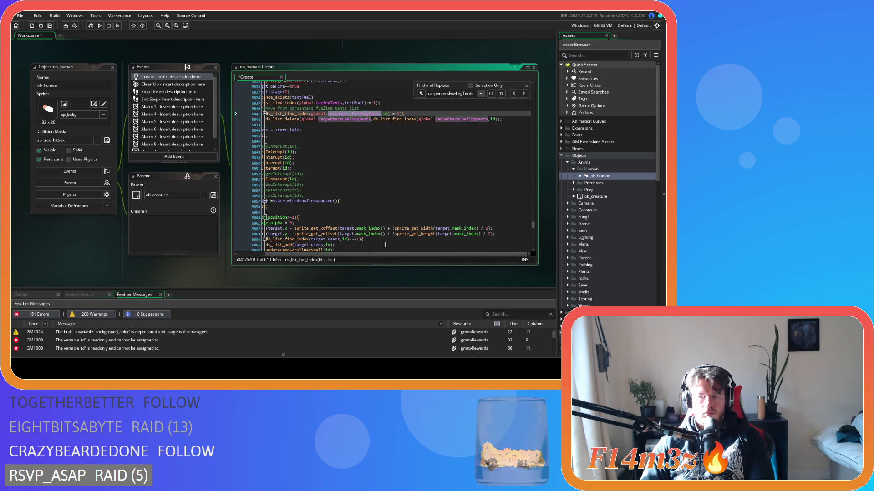
left_click_drag(369, 254, 343, 254)
scroll(317, 219, "up", 4)
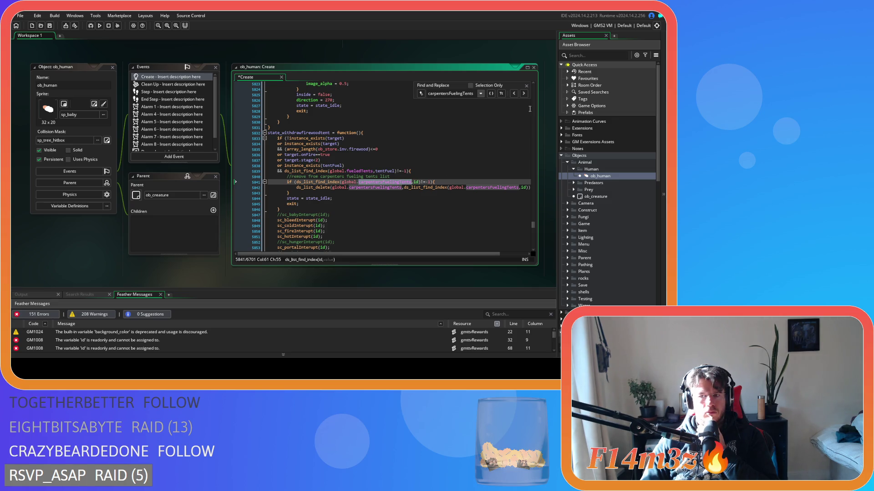
left_click(522, 94)
left_click(522, 94)
left_click(523, 94)
left_click(523, 95)
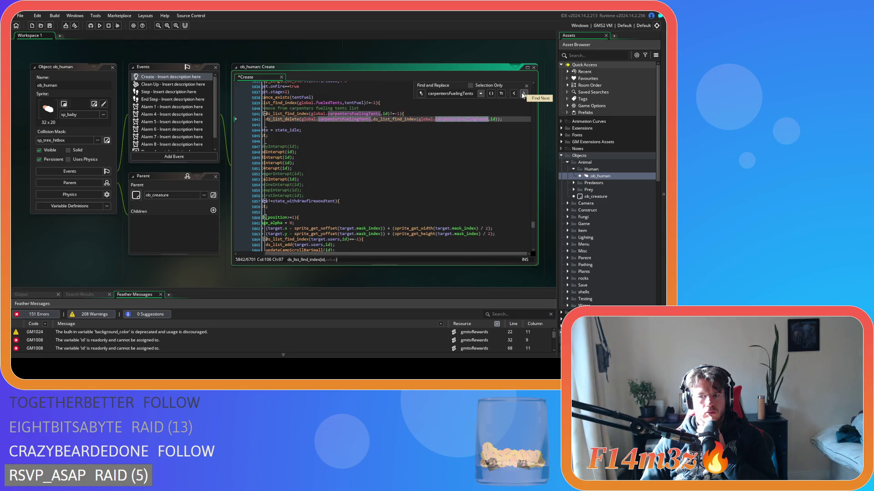
left_click(523, 95)
left_click(522, 95)
left_click(522, 95)
left_click(523, 95)
scroll(384, 207, "up", 3)
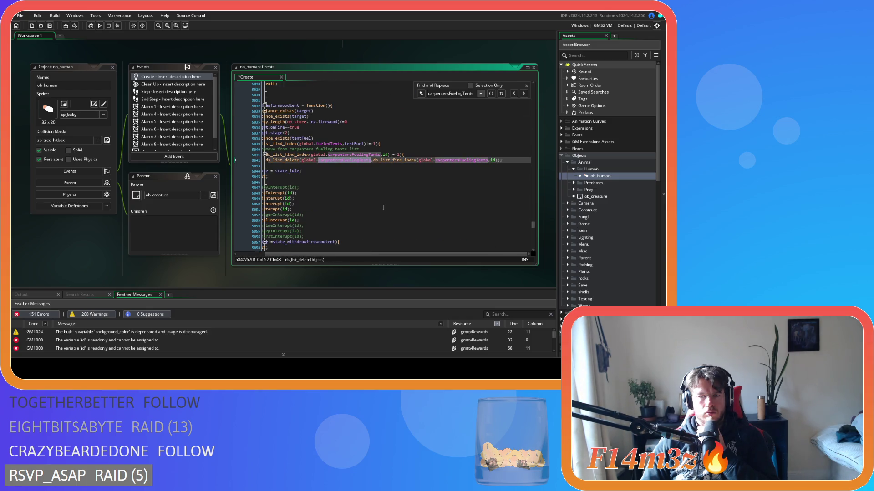
left_click_drag(354, 255, 328, 256)
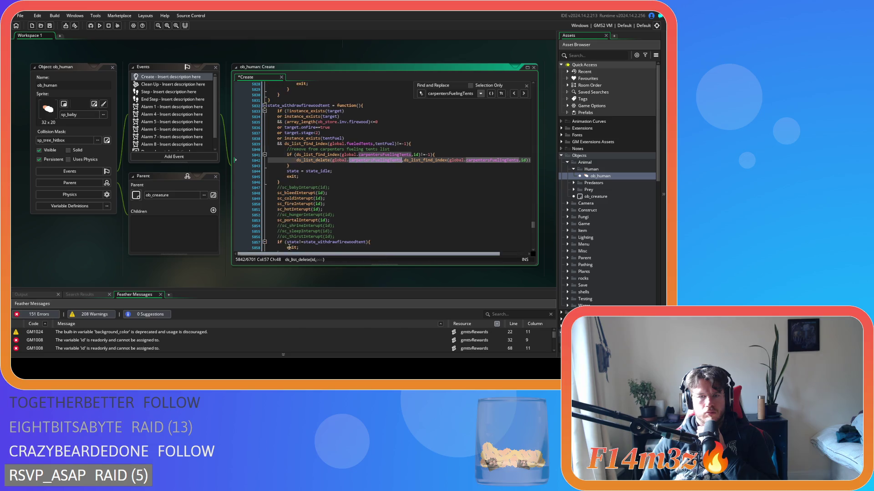
scroll(295, 222, "up", 5)
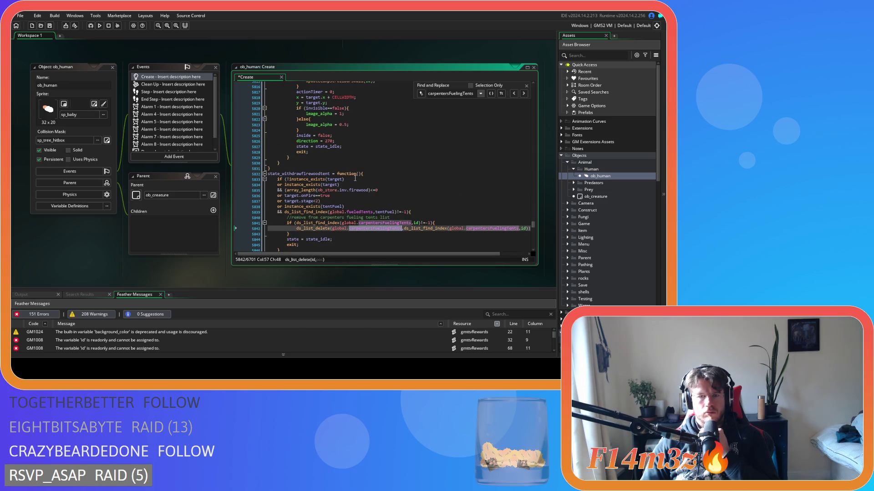
scroll(355, 178, "down", 19)
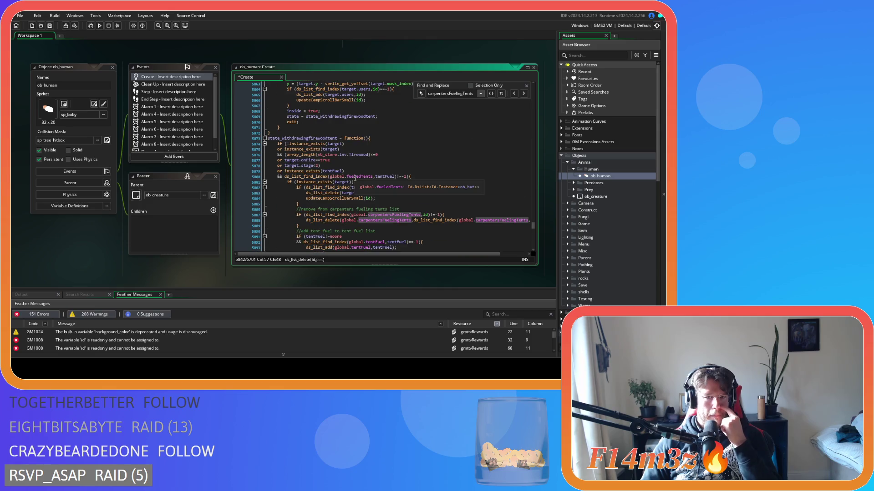
scroll(417, 178, "down", 8)
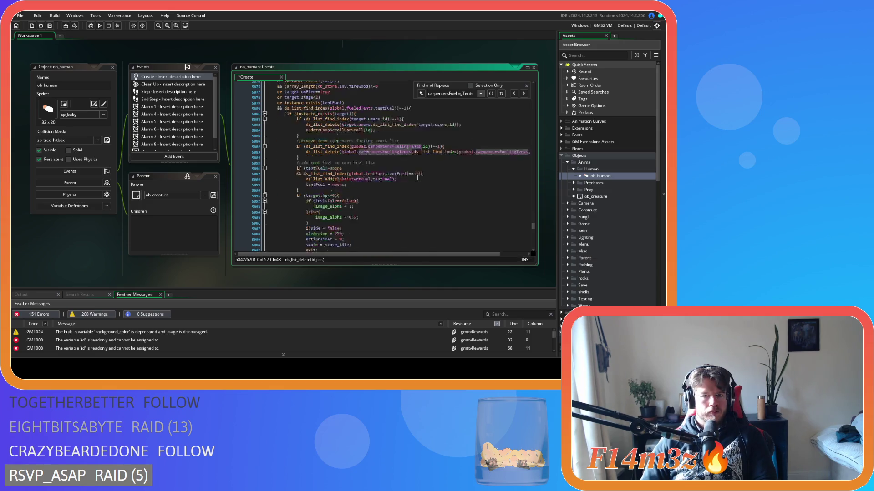
scroll(418, 178, "up", 3)
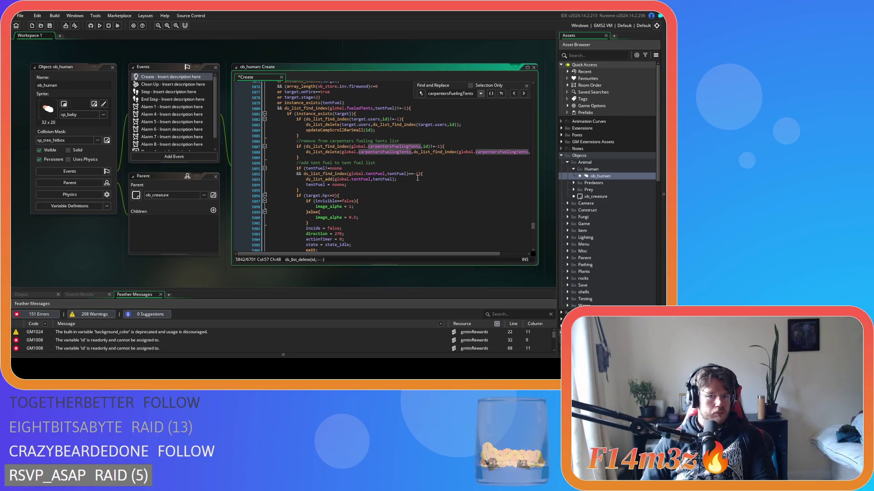
scroll(417, 178, "down", 15)
scroll(417, 177, "down", 3)
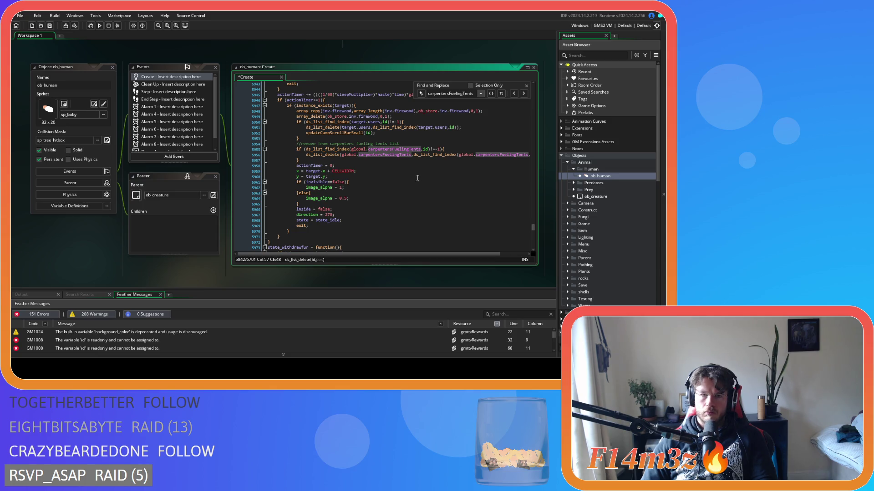
Open ob_human's Step event and delete the block adding tentFuel to carpentersFuelingTents.
left_click(186, 93)
double_click(186, 93)
left_click(345, 129)
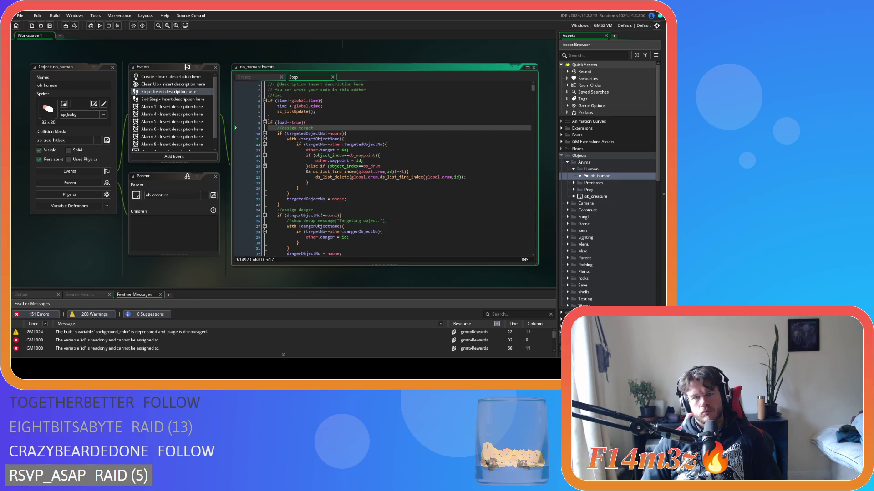
scroll(346, 131, "down", 10)
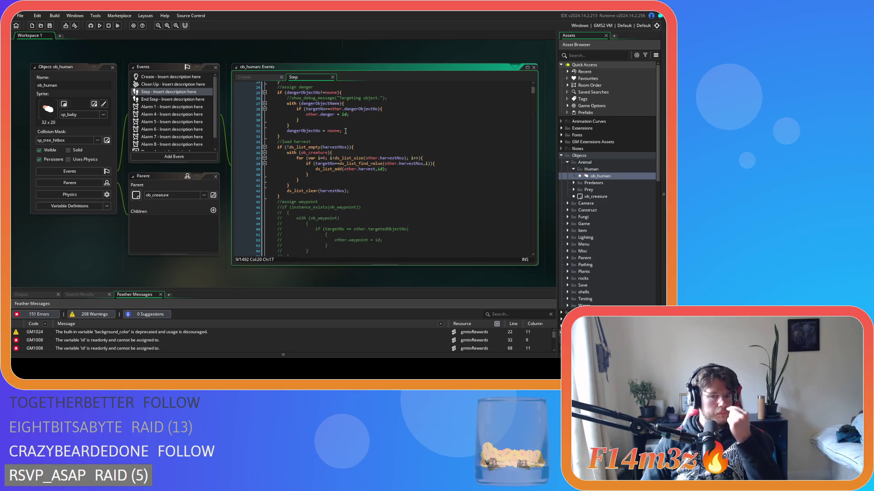
scroll(345, 131, "down", 8)
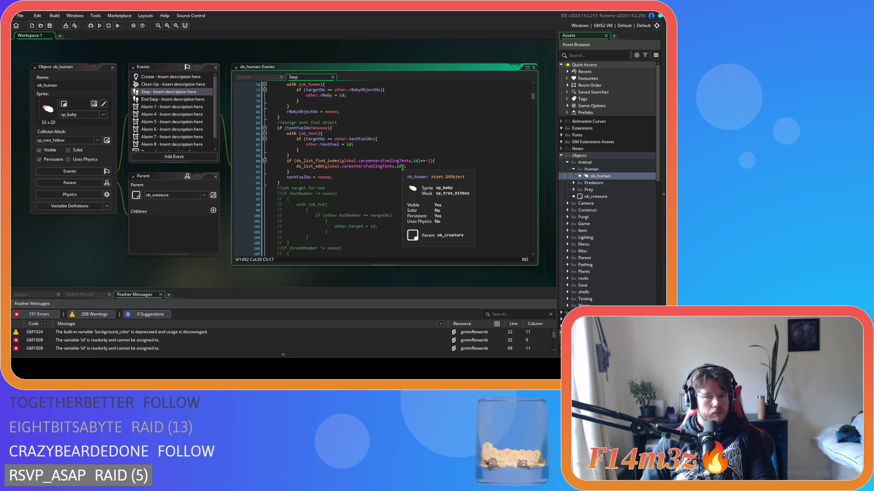
left_click_drag(392, 172, 233, 160)
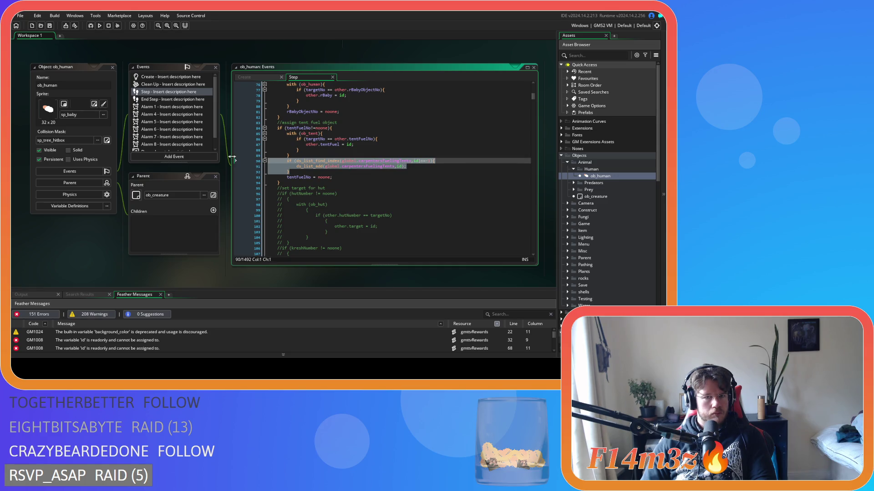
key("BackSpace")
key("BackSpace")
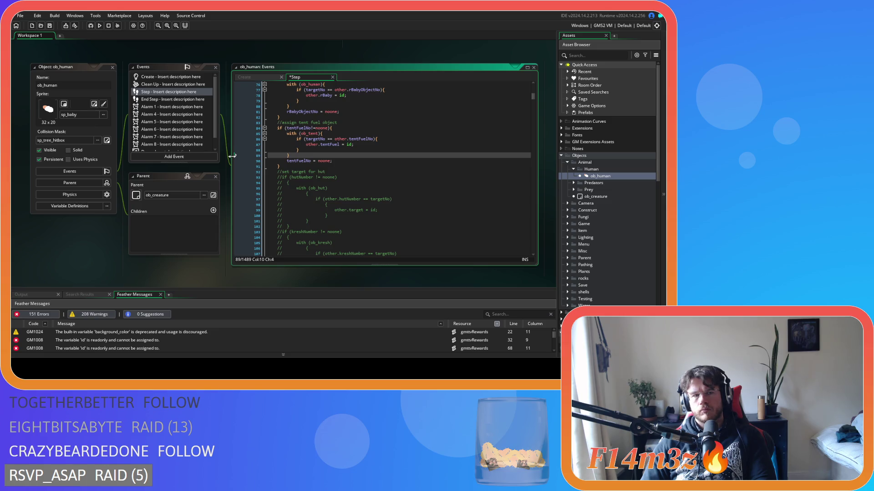
scroll(617, 248, "down", 10)
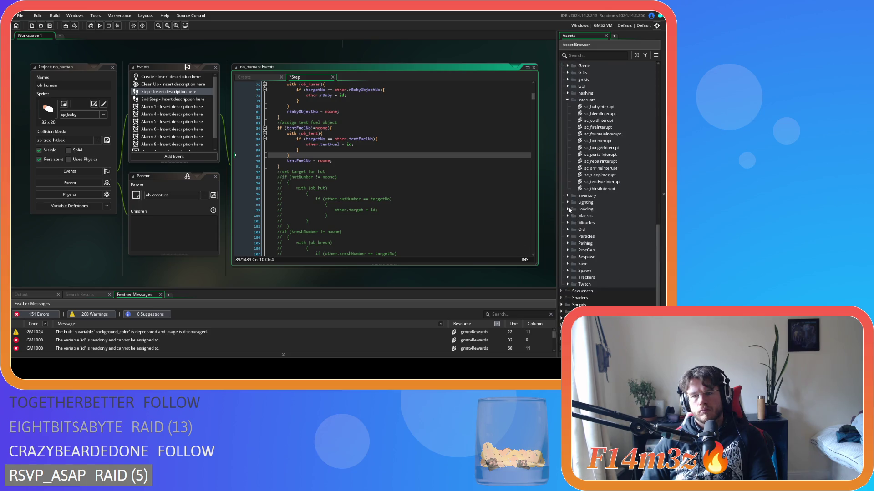
Open sc_loadHumanStates from the Loading folder and locate the withdrawfirewoodtent case.
left_click(568, 209)
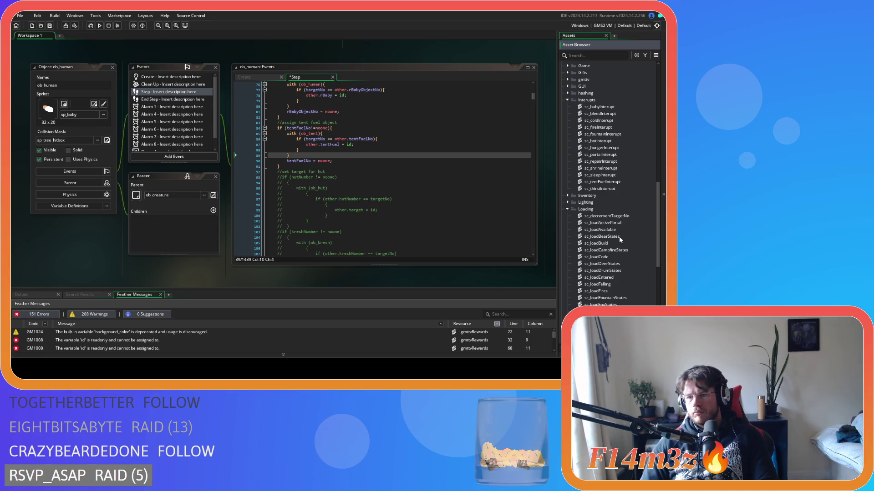
scroll(620, 240, "down", 2)
scroll(619, 236, "down", 3)
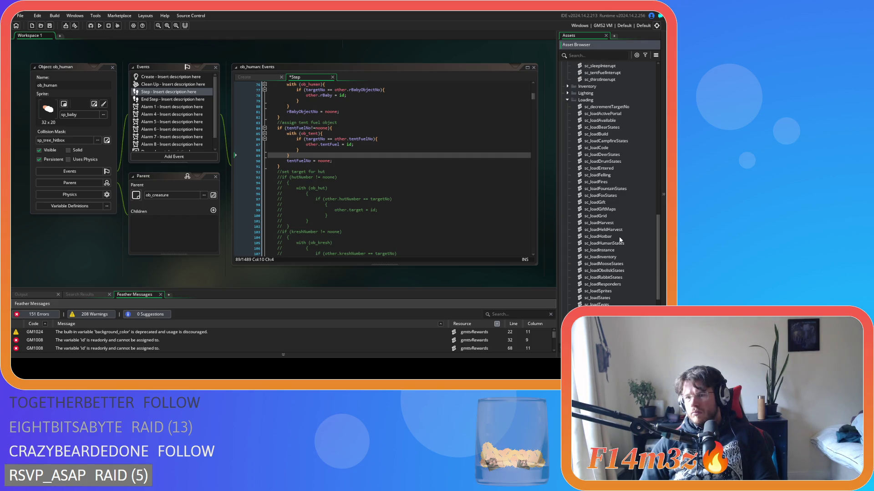
double_click(619, 241)
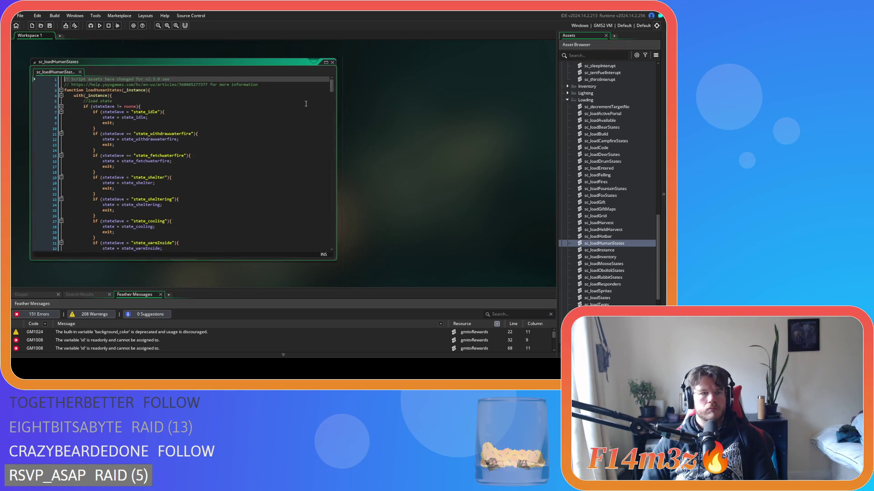
left_click_drag(334, 84, 334, 244)
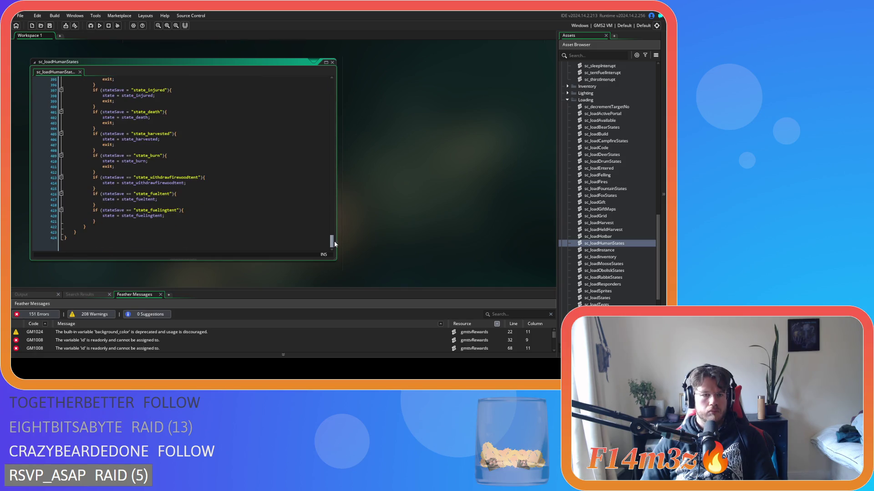
left_click(226, 167)
left_click(227, 183)
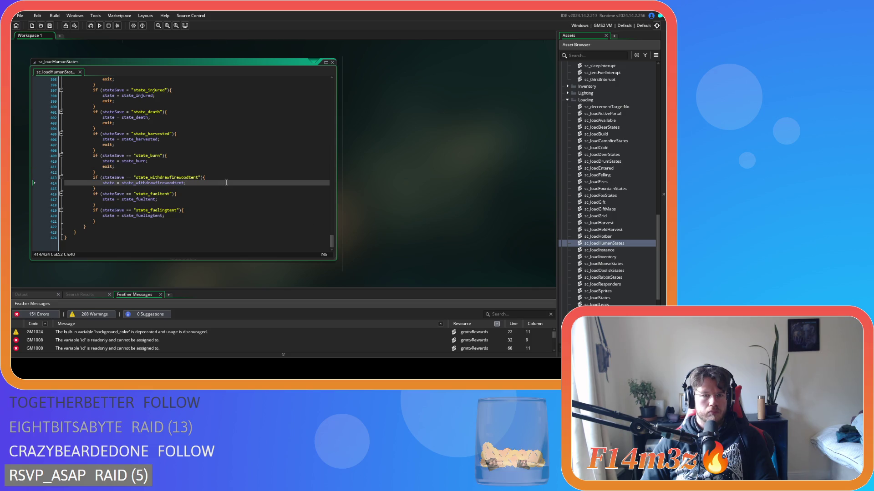
left_click(177, 177)
left_click(187, 177)
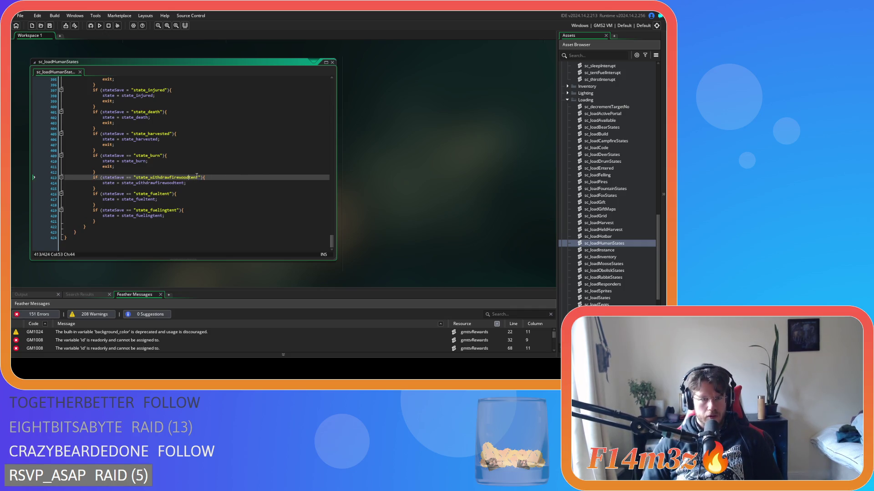
key("ctrl+f")
type("state_withd")
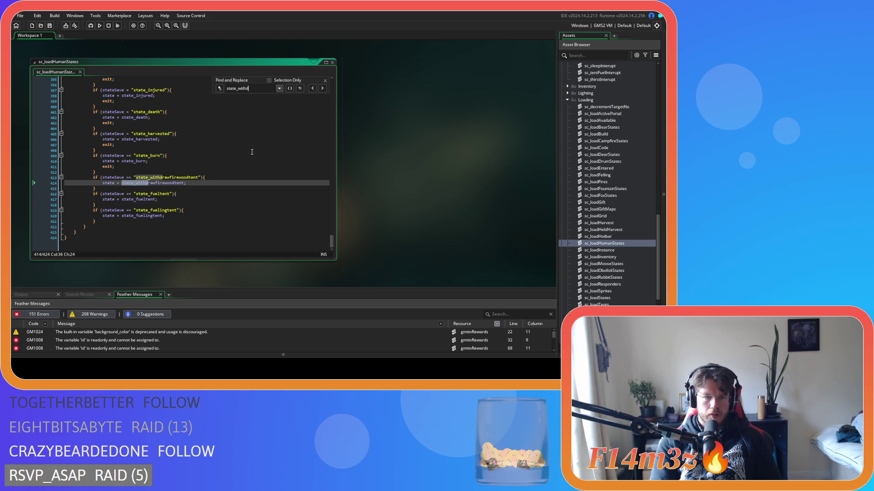
type("rawingfirewood")
type("odtem")
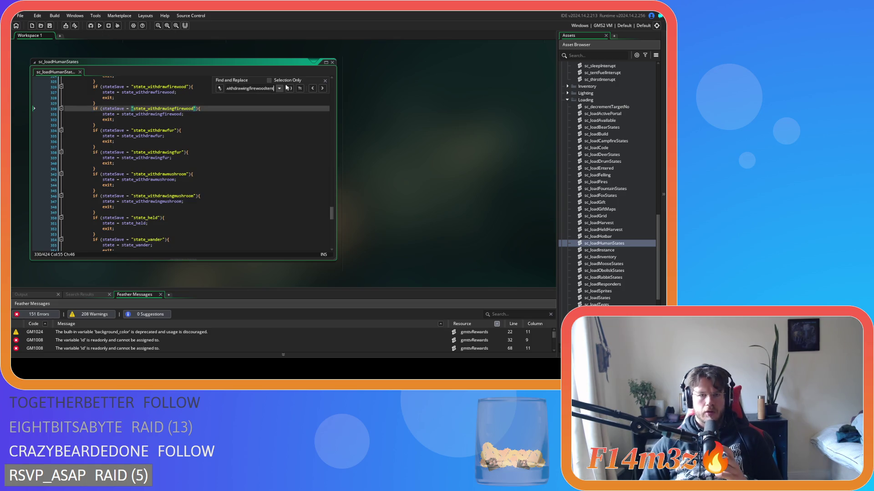
left_click(325, 81)
scroll(334, 231, "down", 10)
scroll(333, 230, "down", 13)
Duplicate the withdrawfirewoodtent if-block and rename both names in the copy to withdrawingfirewoodtent.
left_click_drag(96, 189, 94, 179)
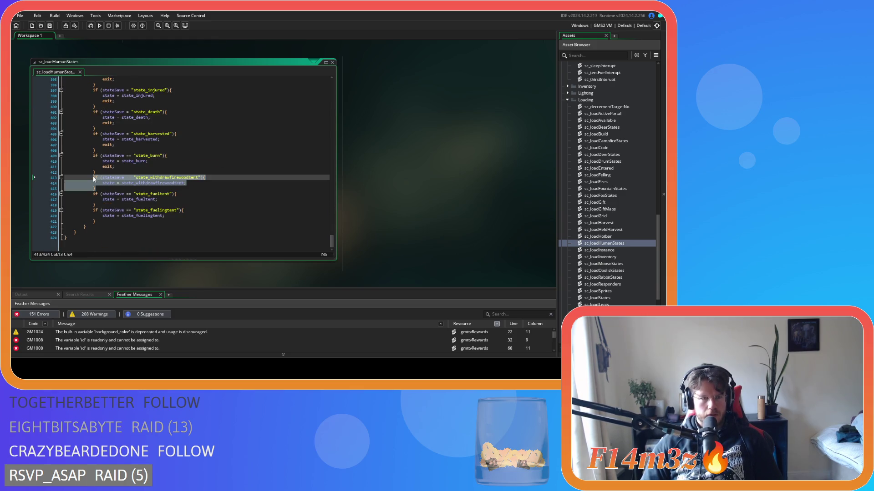
key("ctrl+d")
left_click(169, 195)
type("ingfirewoodtent\"){")
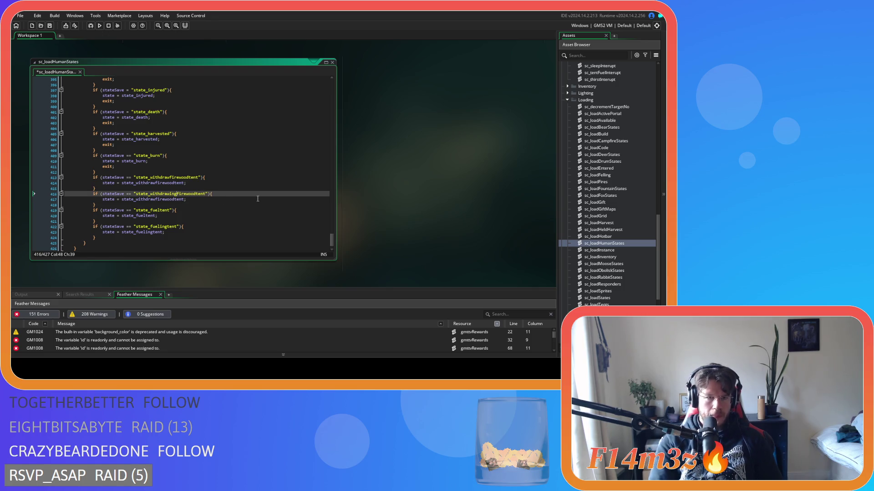
left_click(156, 200)
type("ing")
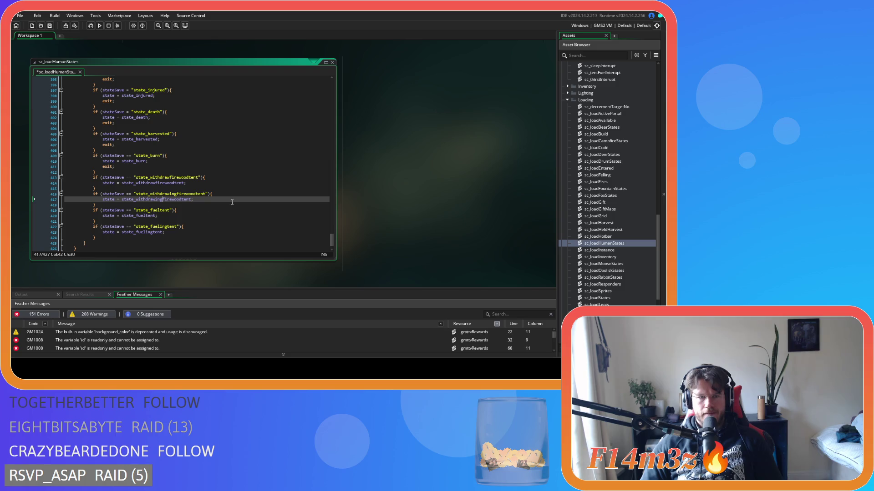
scroll(622, 256, "up", 3)
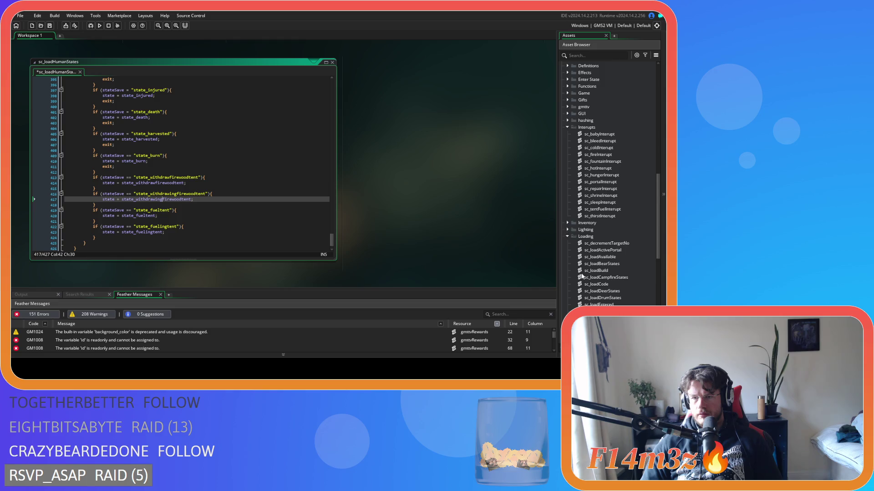
Open sc_saveHumanState from the Save folder and locate the withdrawfirewoodtent save block.
scroll(583, 276, "down", 9)
left_click(568, 291)
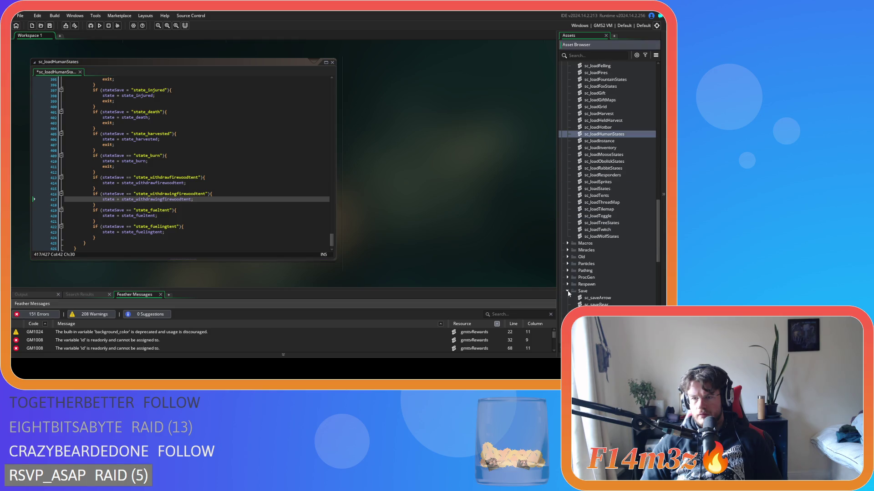
scroll(591, 290, "down", 12)
scroll(596, 290, "down", 3)
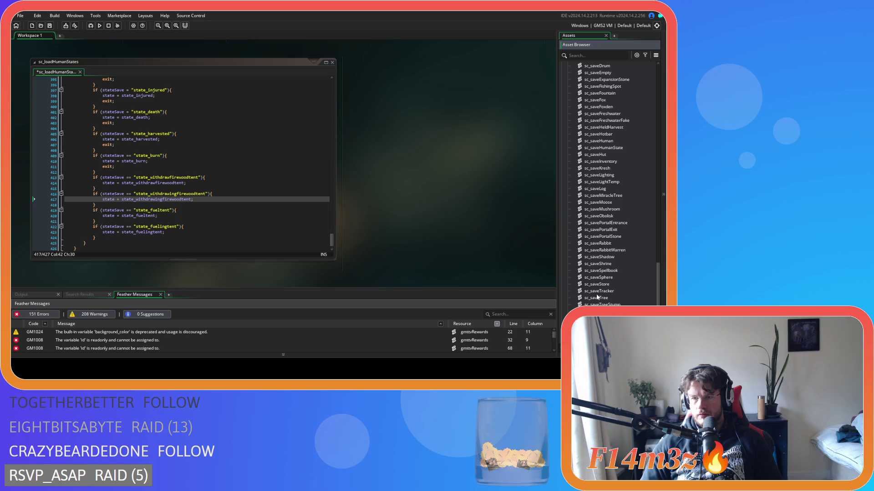
double_click(604, 148)
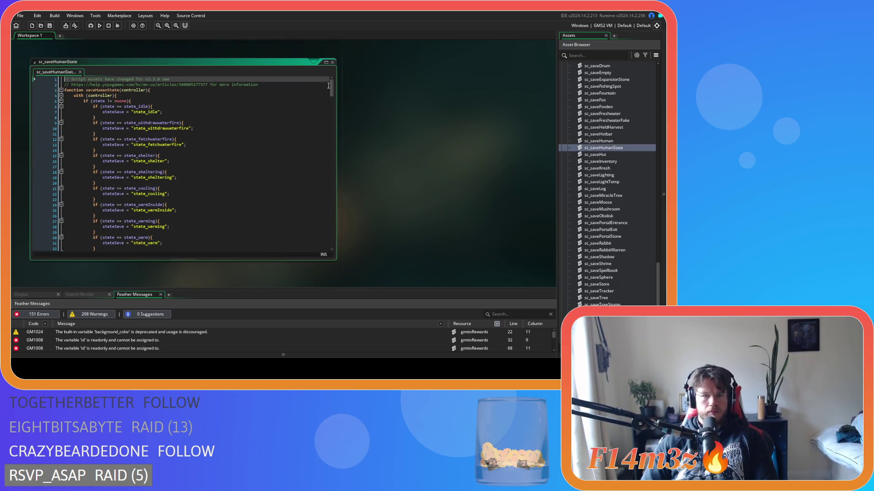
left_click_drag(331, 86, 333, 238)
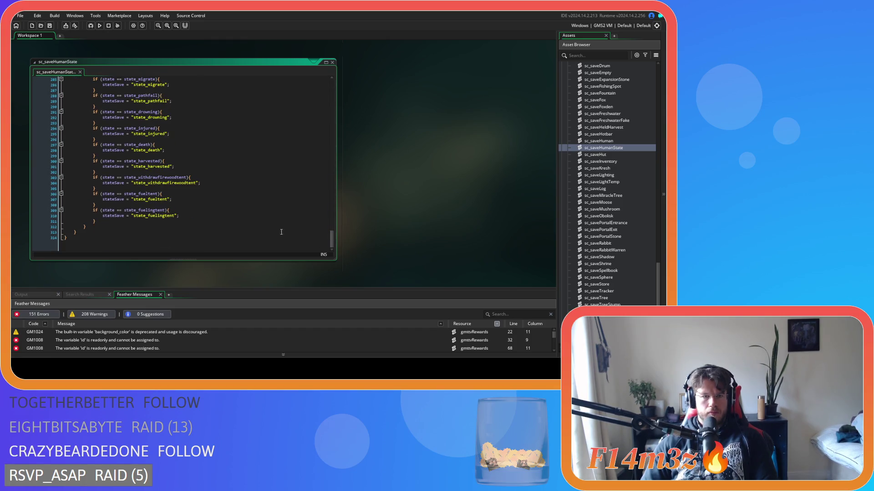
left_click_drag(188, 187, 93, 185)
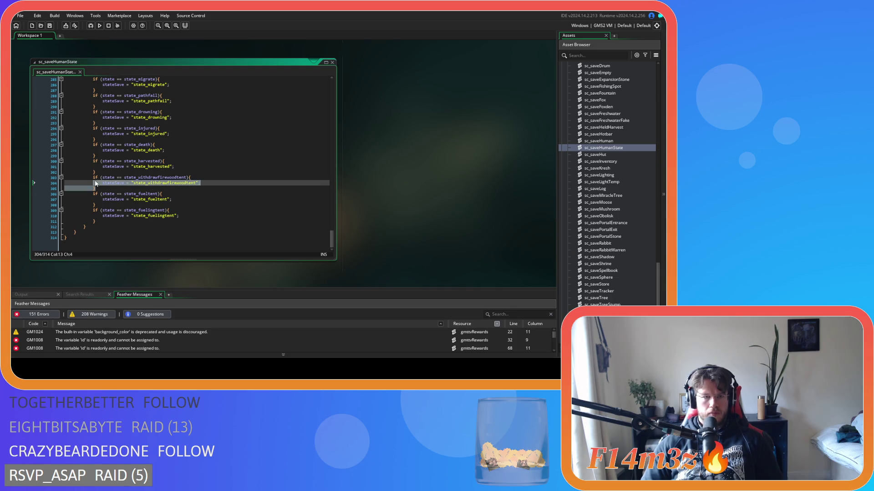
left_click(146, 187)
key("ctrl+f")
type("state")
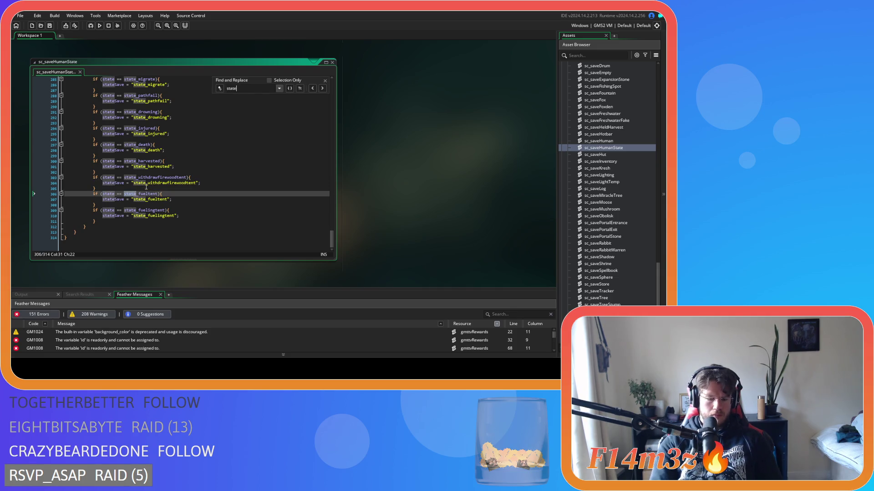
type("_withdrawing")
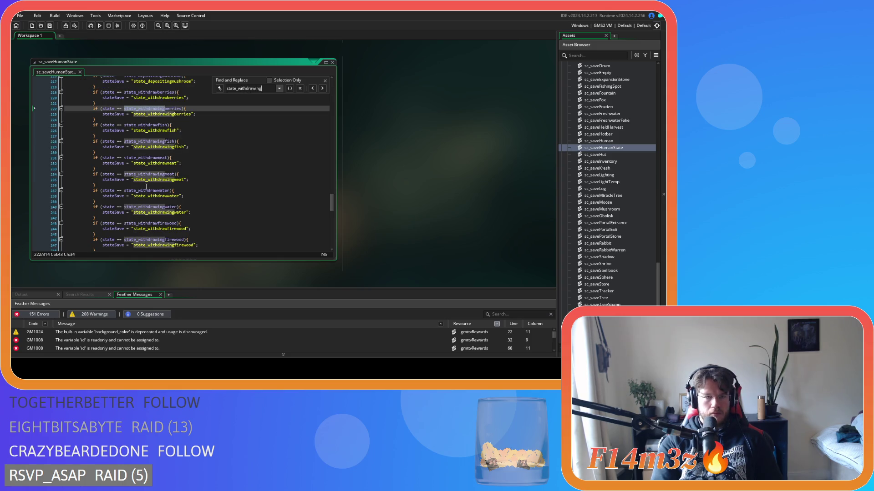
type("firewoodtent")
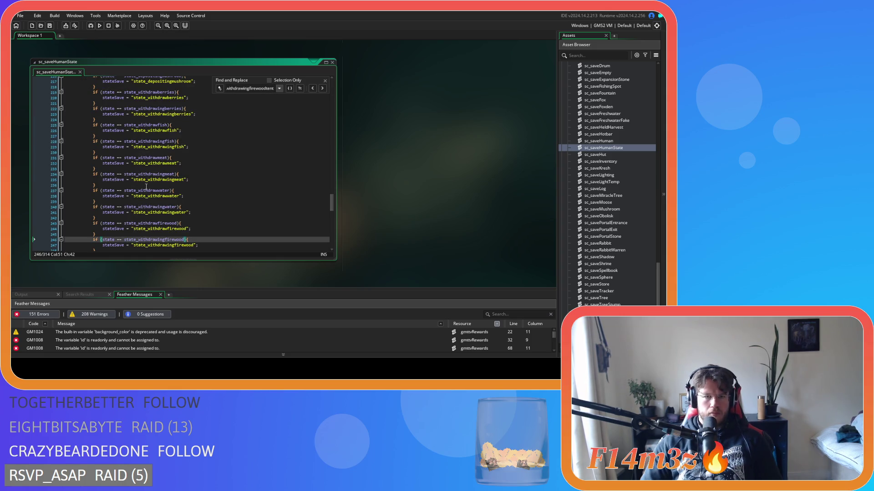
key("Escape")
scroll(204, 205, "down", 10)
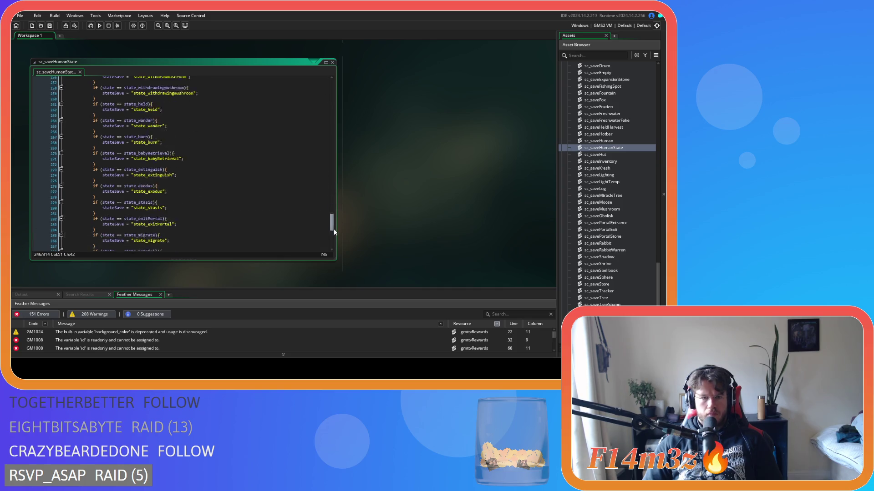
Duplicate that block, rename the copy's condition and string to withdrawingfirewoodtent, and save.
left_click_drag(96, 188, 91, 179)
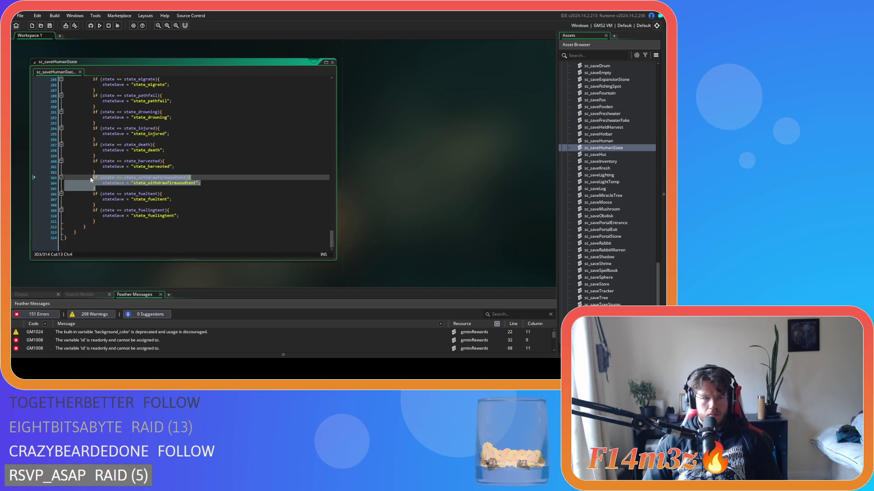
key("ctrl+d")
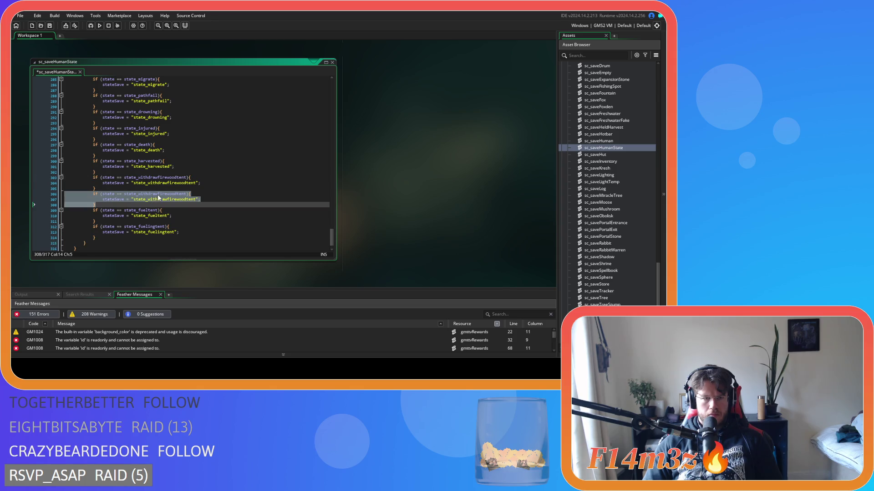
left_click(158, 195)
type("ing")
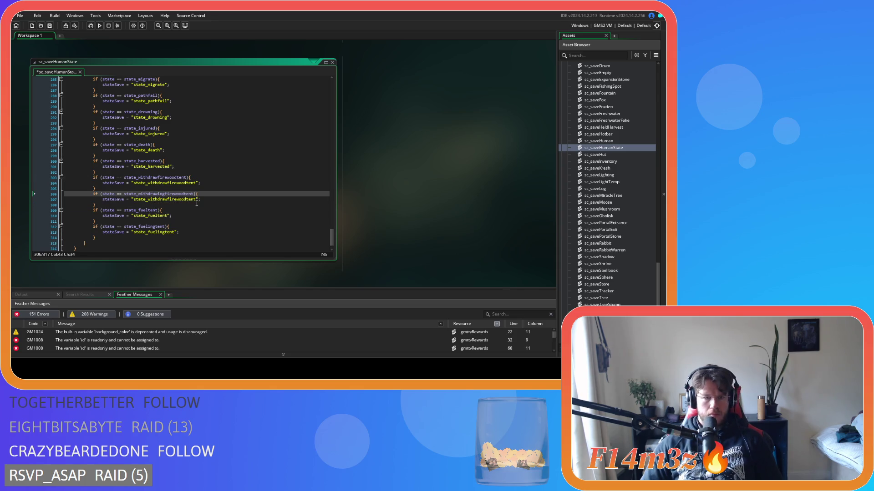
left_click(167, 200)
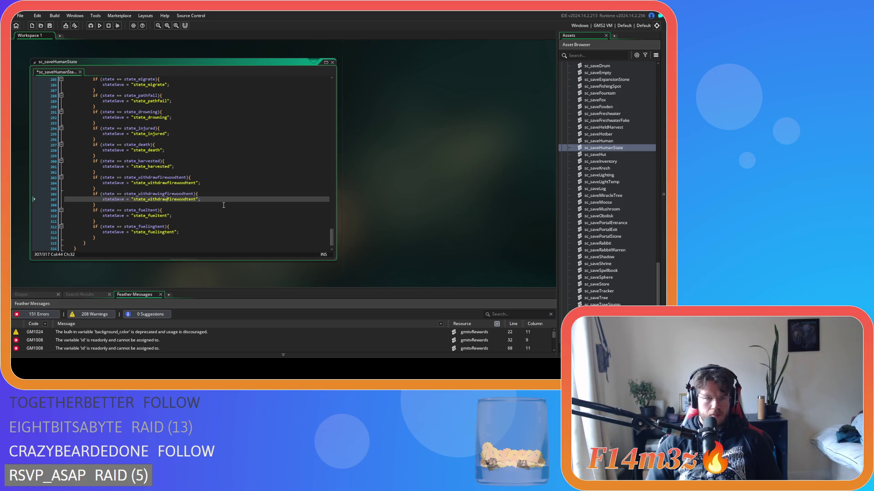
type("in")
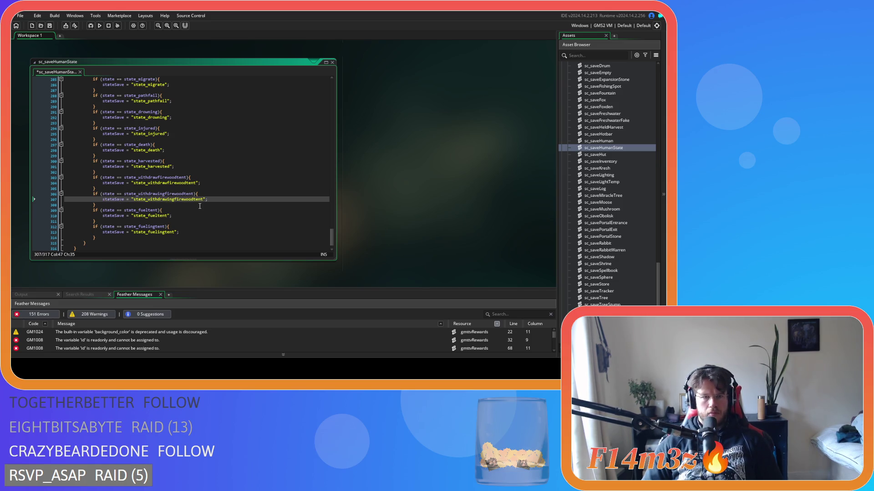
type("g")
left_click(200, 205)
key("ctrl+s")
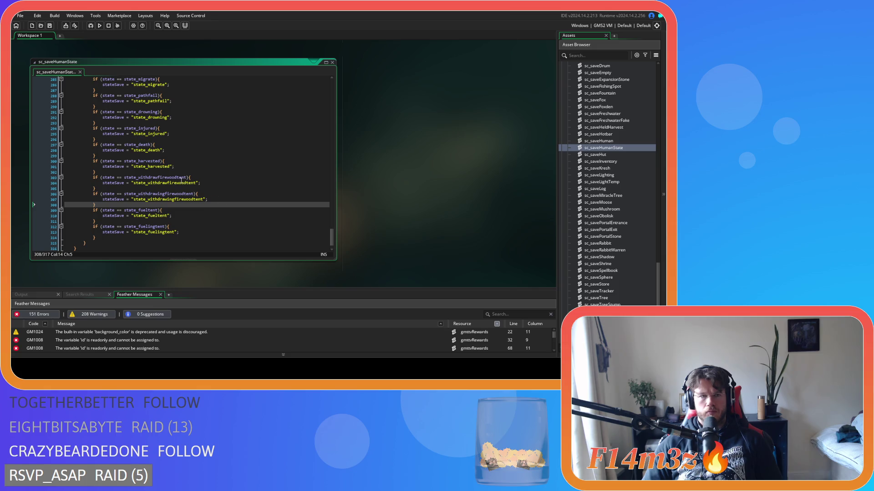
Undo a mistaken paste in sc_loadHumanStates and scroll to sc_stateConditions' firewood-withdrawal code.
scroll(376, 190, "up", 4)
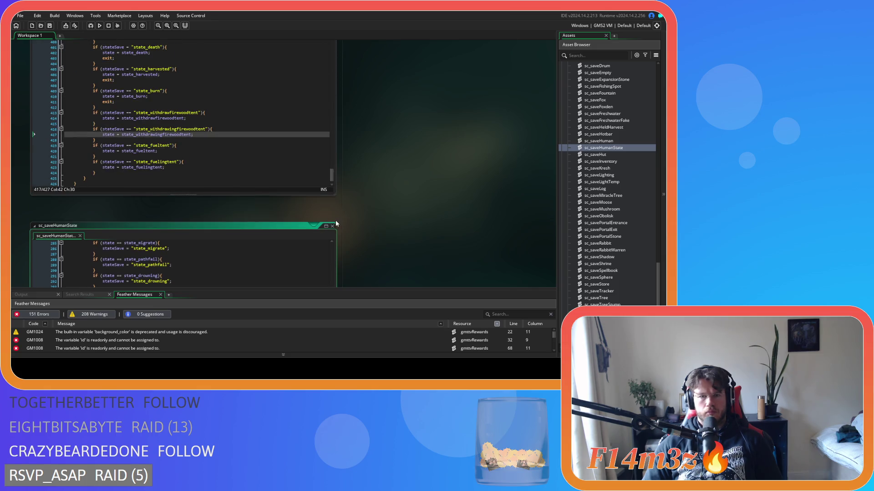
scroll(361, 217, "down", 4)
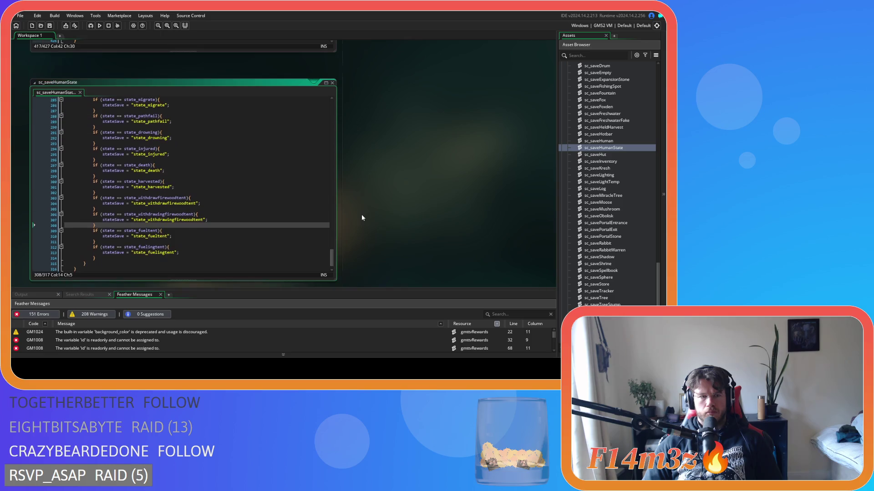
scroll(362, 215, "up", 4)
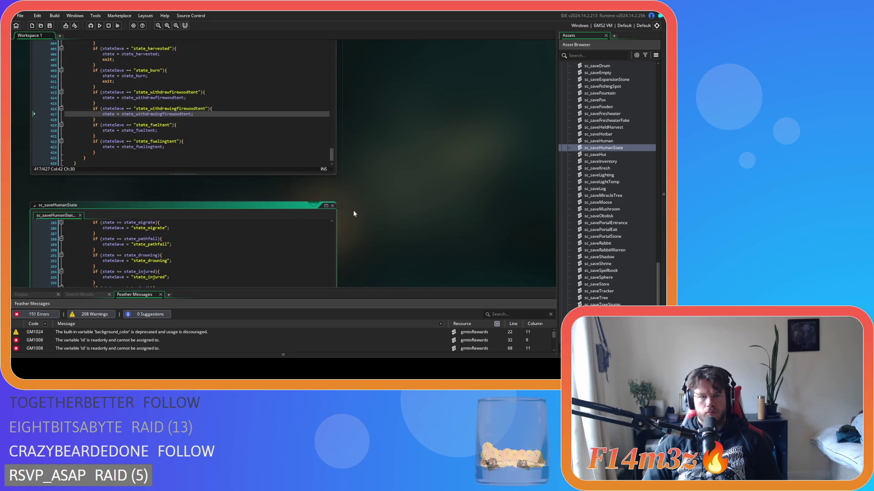
scroll(353, 213, "up", 2)
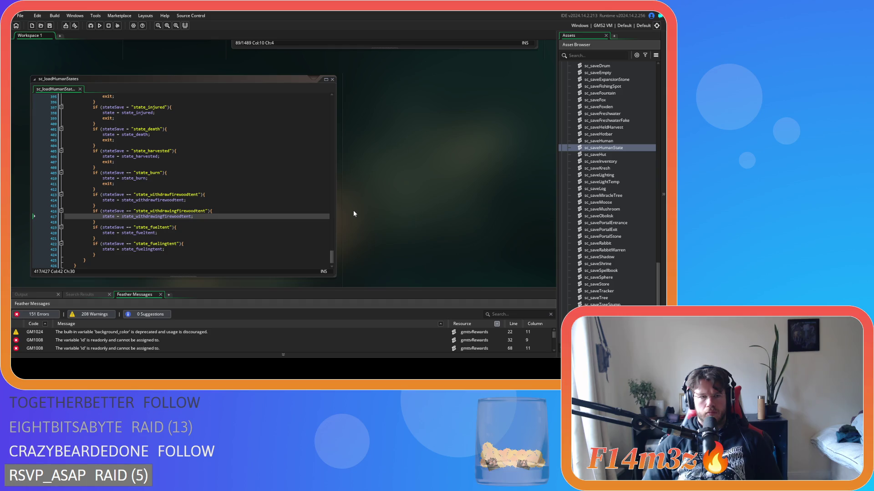
left_click(281, 201)
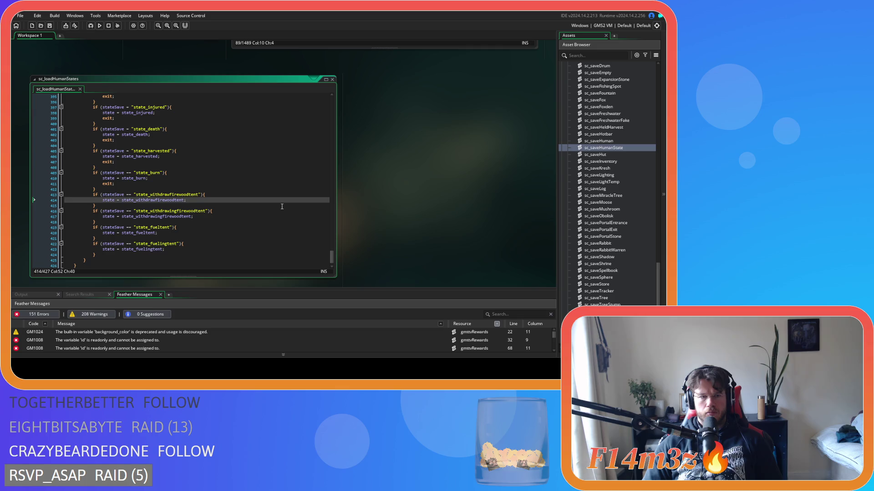
key("Return")
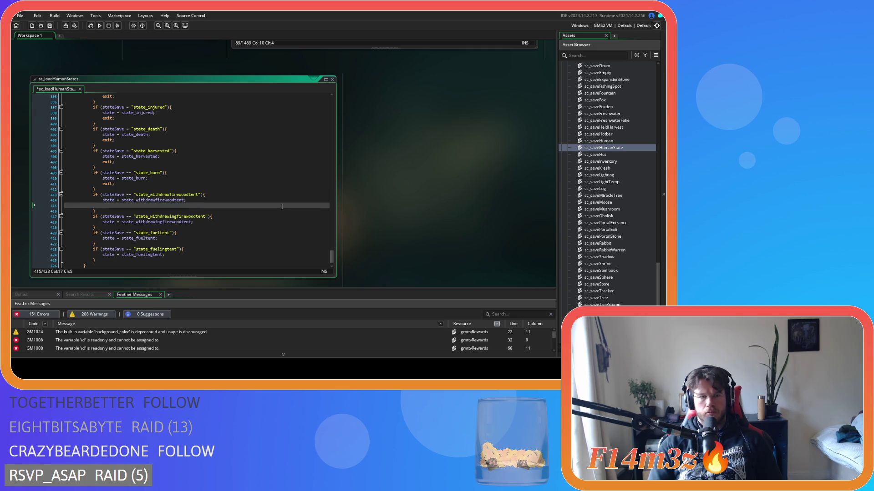
type("//remove from carpenters fueling tents list \t\tif (ds_list_find_index(global.carpentersFuelingTents,id)!=-1){ \t\t\tds_list_delete(global.carpentersFuelingTents,ds_list_find_index(global.carpentersFuelingTents,id)); \t\t}")
key("ctrl+z")
key("ctrl+z")
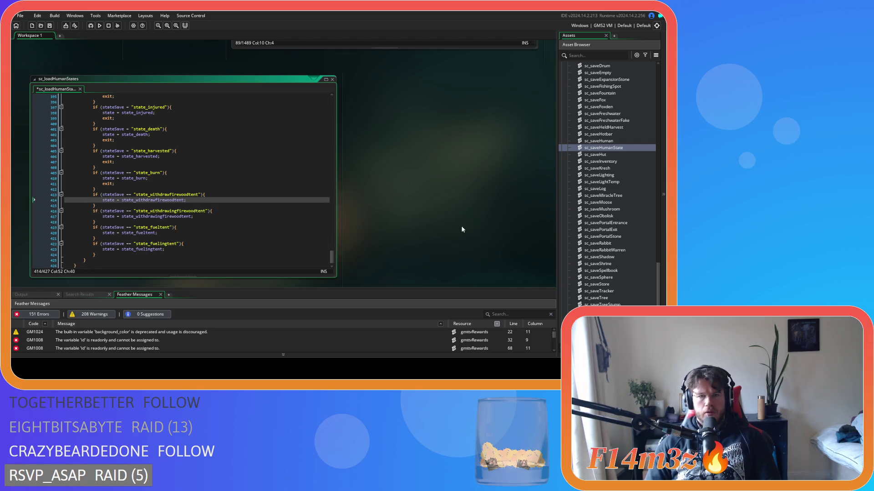
scroll(460, 228, "down", 5)
scroll(349, 122, "up", 5)
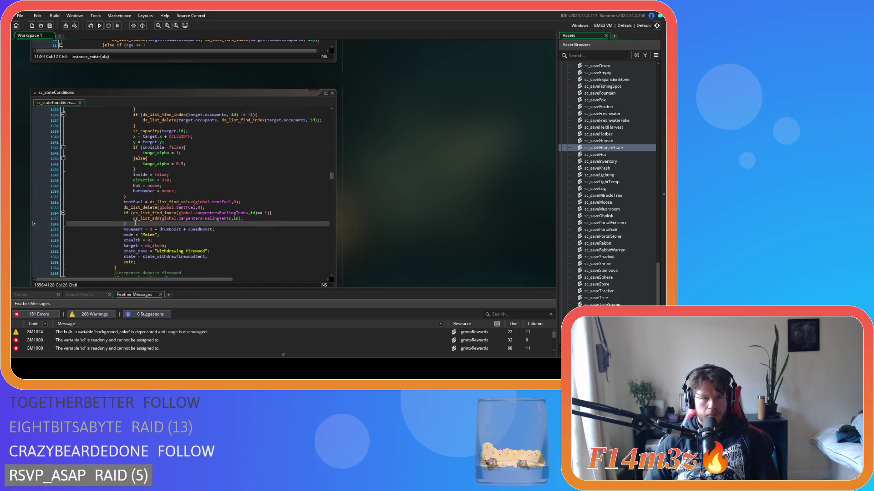
Insert the comment '//add to carpenters fueling tents list' above the carpenter-list check.
left_click_drag(135, 223, 132, 219)
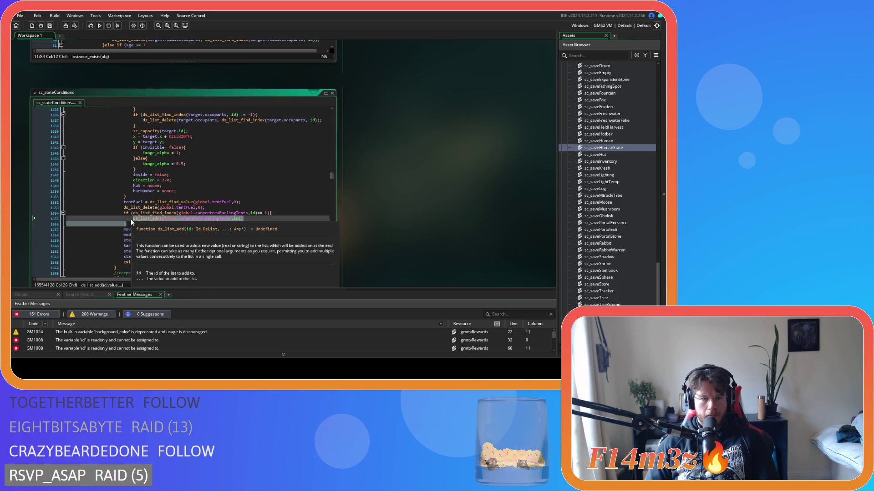
left_click(130, 220)
left_click(213, 207)
key("Return")
type("//add to c")
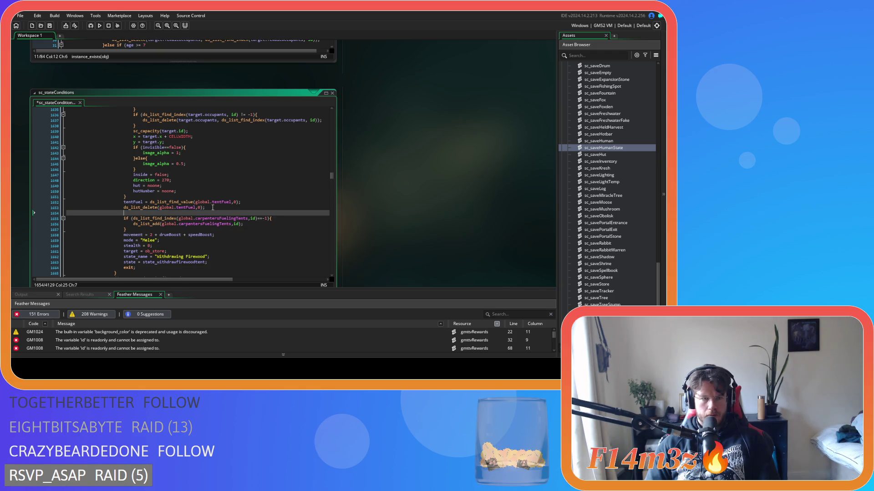
type("arpenters fueling tents list")
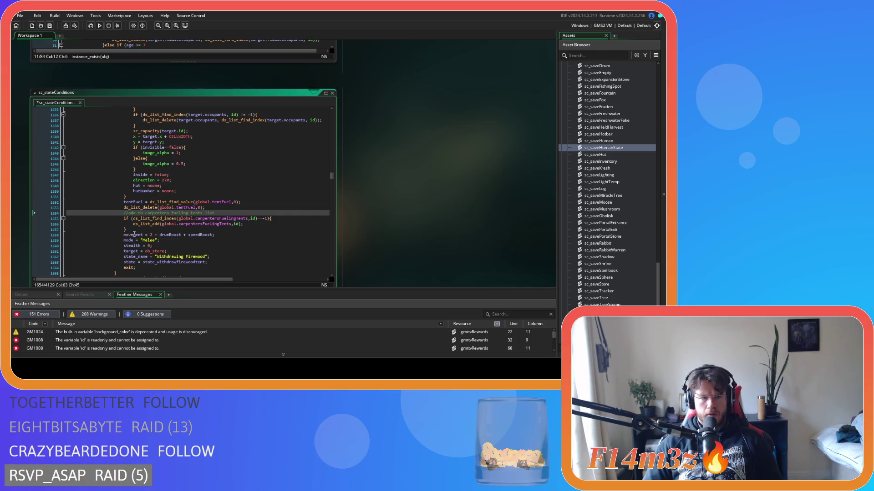
Select the commented block, find the next carpentersFuelingTents match, and scroll to sc_loadHumanStates.
left_click_drag(128, 230, 121, 213)
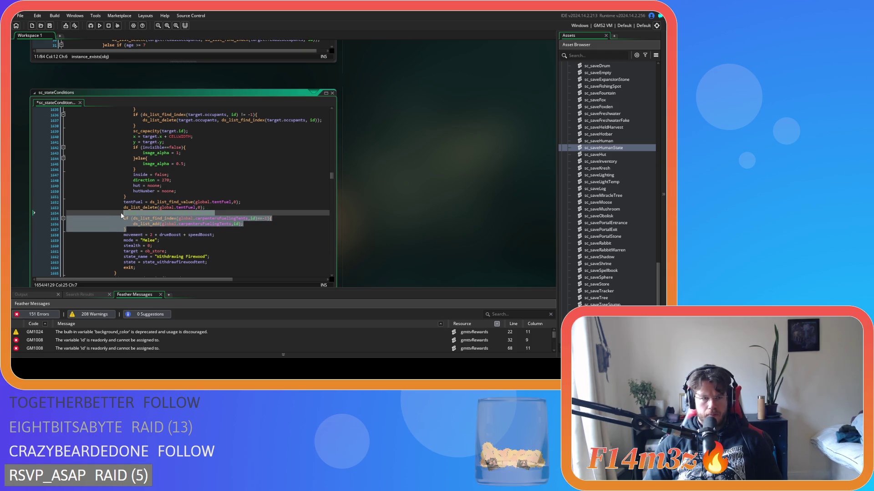
double_click(221, 218)
key("ctrl+f")
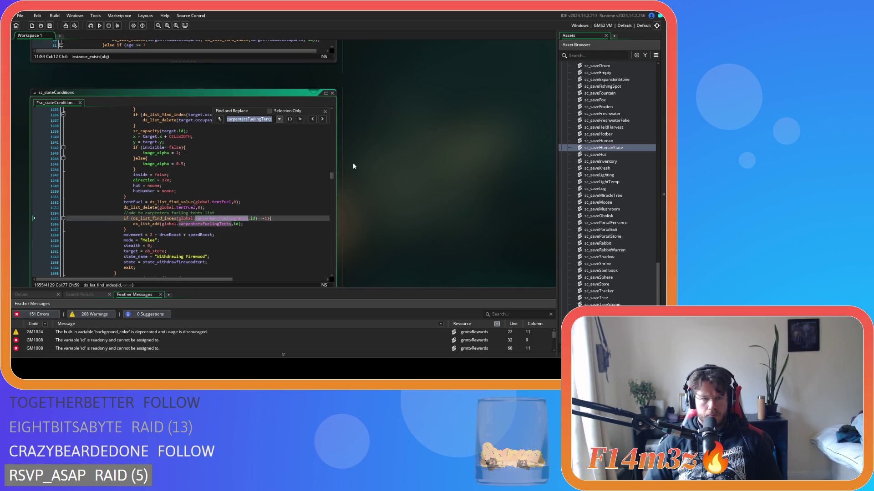
left_click(323, 120)
left_click(325, 112)
scroll(404, 208, "down", 15)
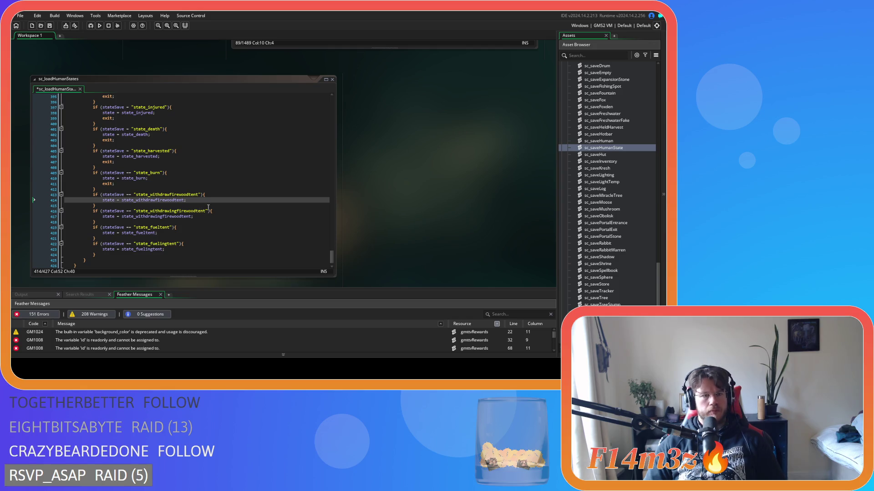
Paste the comment and carpenter-list block into the withdrawfirewoodtent case and dedent it.
left_click(204, 201)
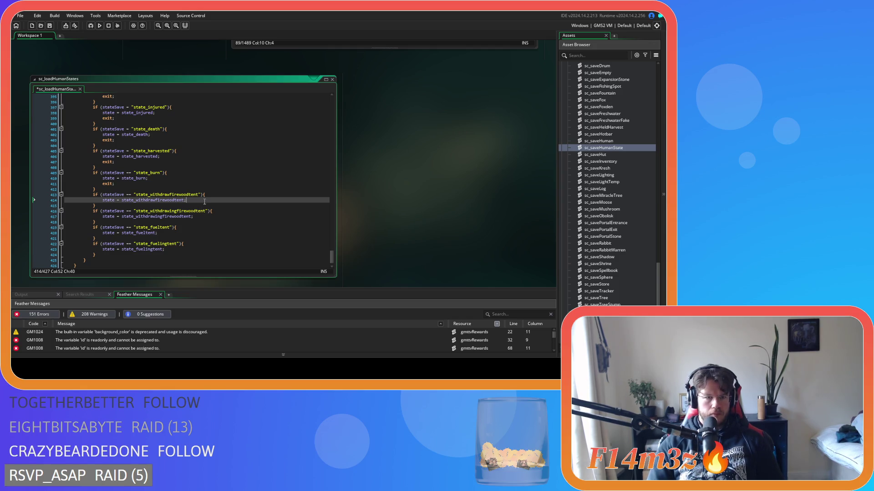
left_click(212, 194)
key("ctrl+v")
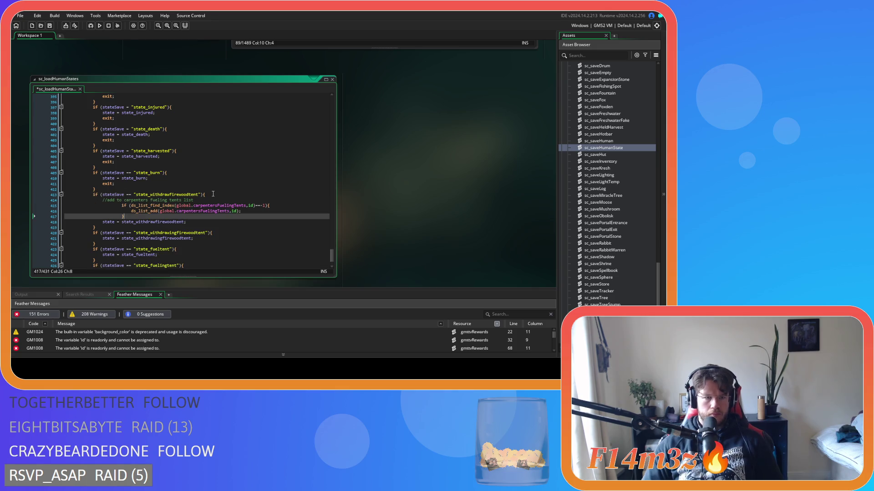
key("shift+Up")
key("shift+Up")
key("shift+Home")
key("shift+Tab")
key("shift+Tab")
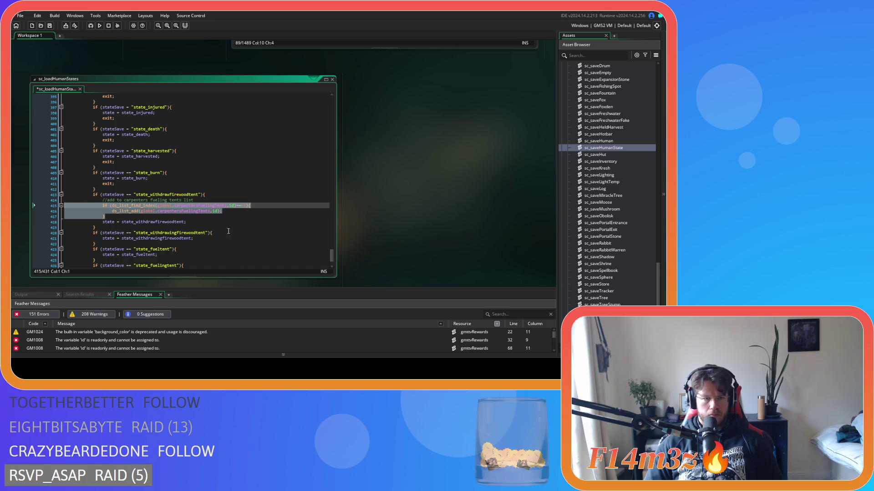
Copy that block into the withdrawingfirewoodtent case and save the script.
left_click_drag(106, 217, 103, 202)
key("ctrl+c")
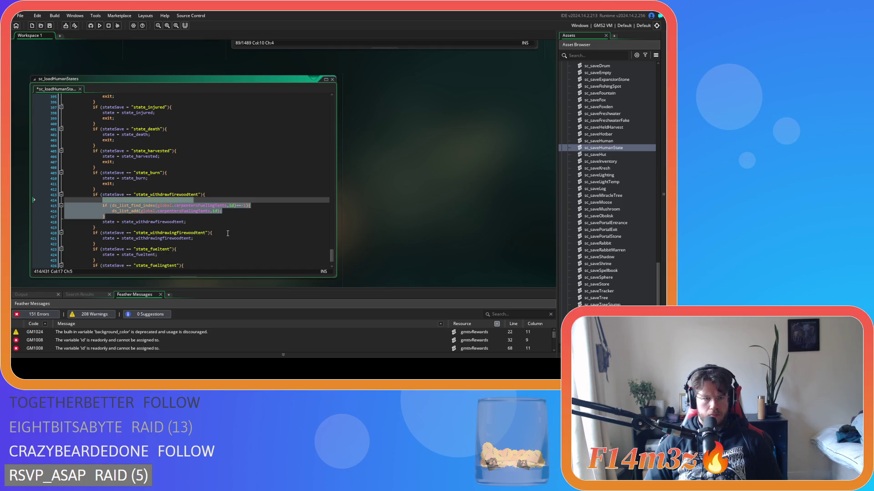
left_click(226, 232)
key("Return")
key("ctrl+v")
key("ctrl+s")
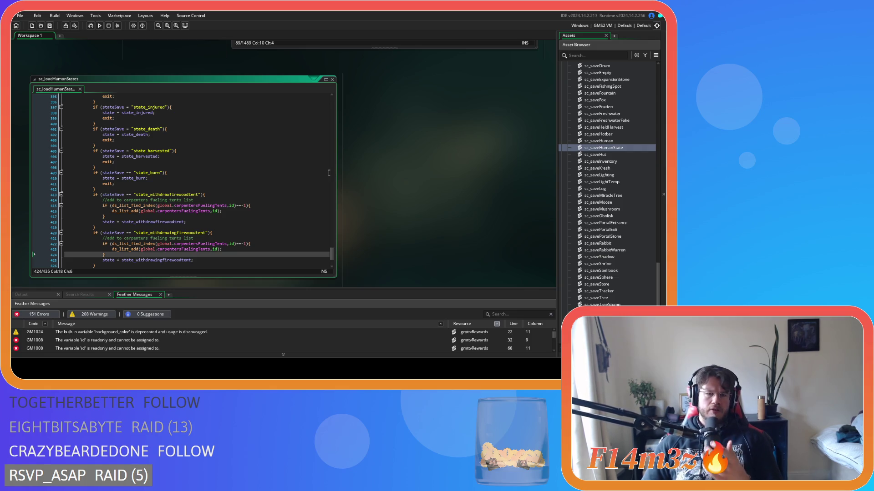
Cycle the workspace past sc_stateConditions and sc_repairInterupt to the sc_tentFuelInterupt window.
key("ctrl+Tab")
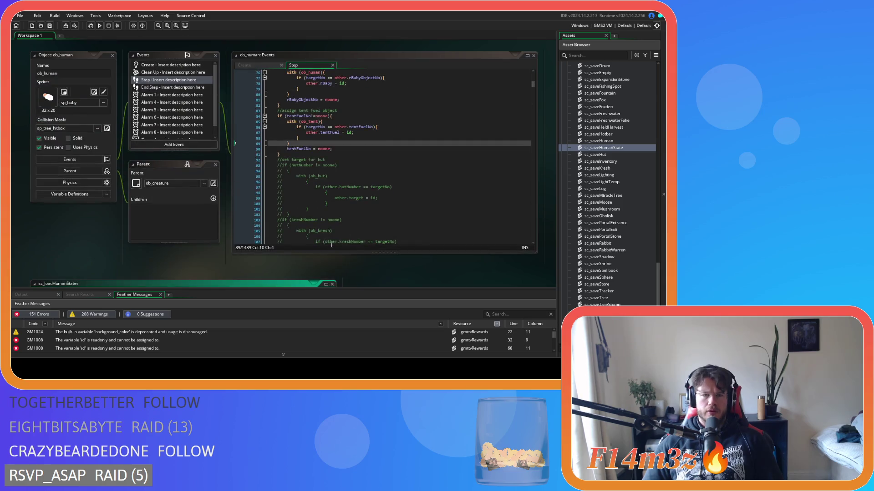
key("ctrl+Tab")
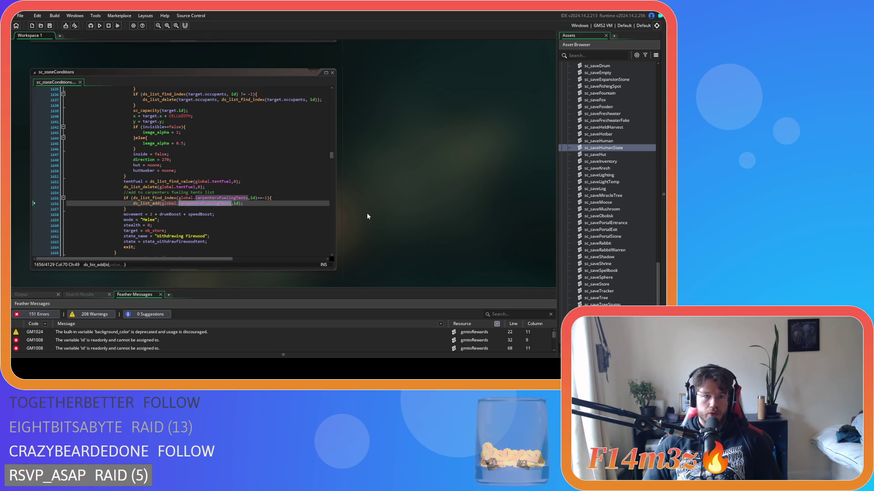
key("ctrl+Tab")
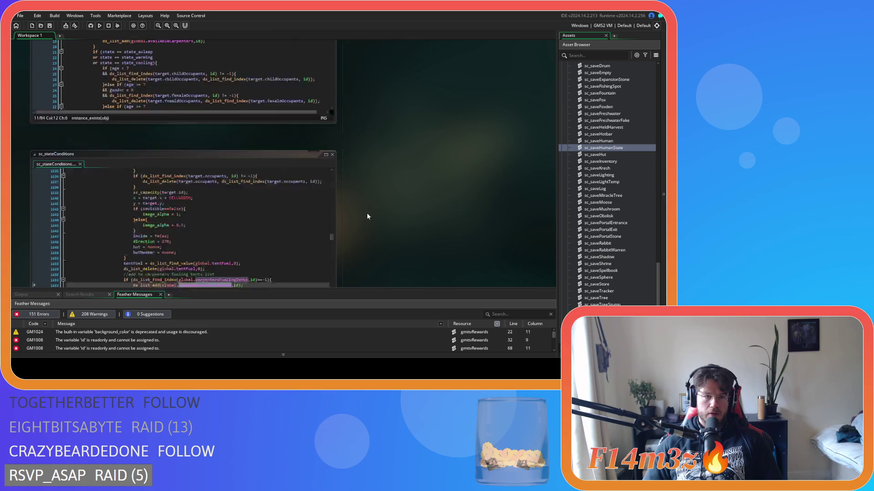
key("ctrl+Tab")
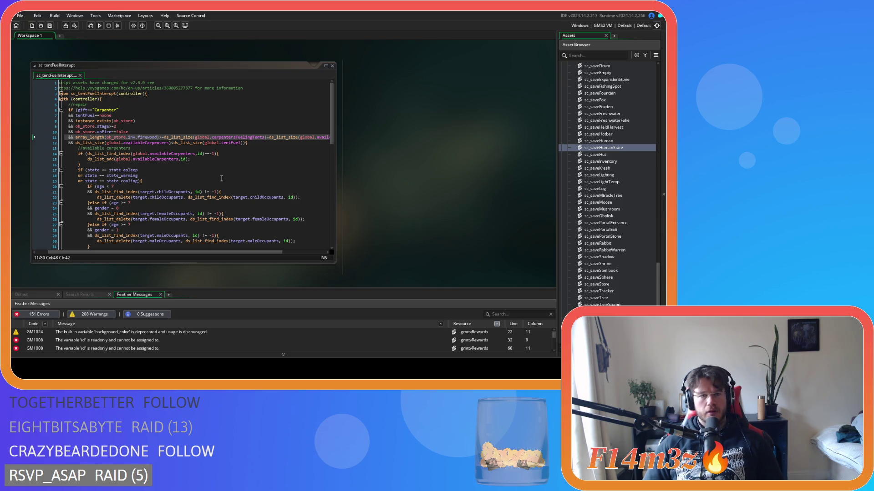
left_click(241, 149)
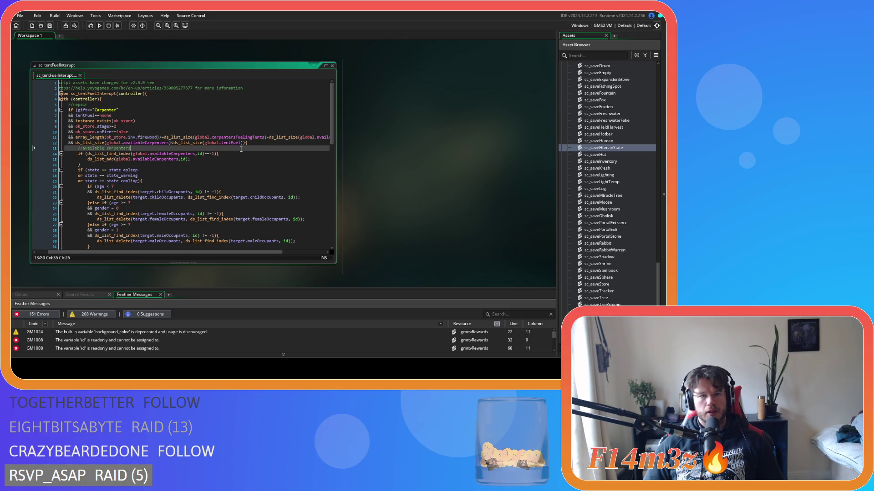
left_click(181, 159)
left_click_drag(130, 136, 160, 138)
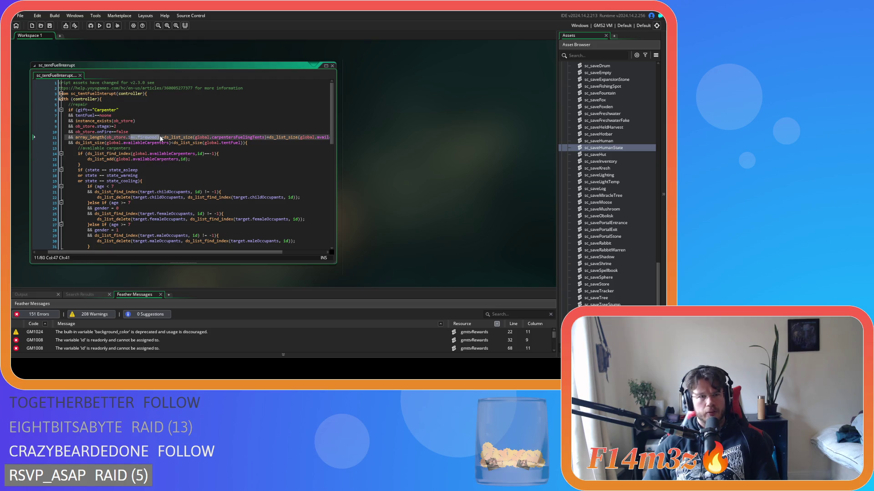
double_click(157, 137)
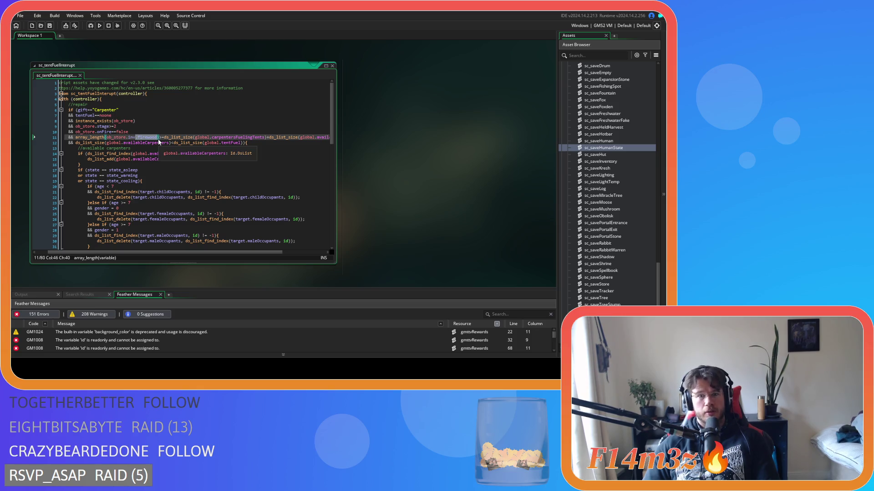
left_click(159, 137)
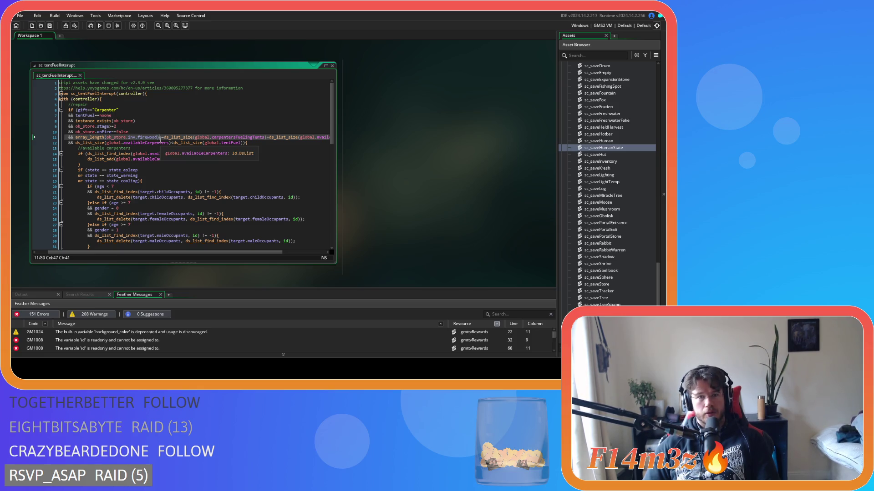
mouse_move(183, 137)
left_mouse_down()
mouse_move(276, 140)
mouse_move(219, 137)
left_mouse_up()
left_click_drag(123, 138, 161, 137)
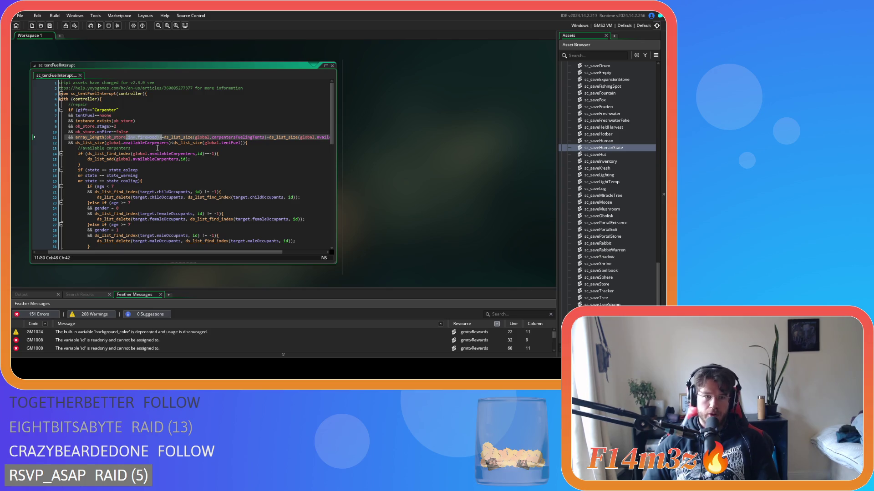
left_click(172, 142)
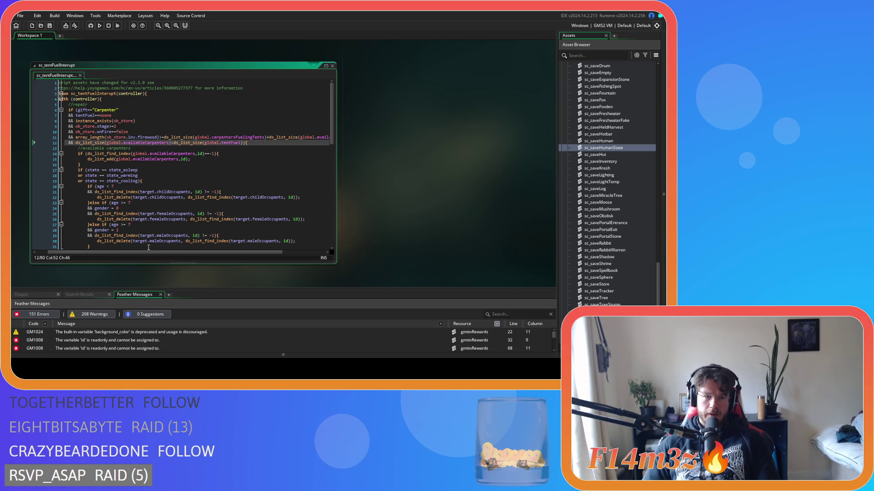
left_click_drag(155, 252, 165, 257)
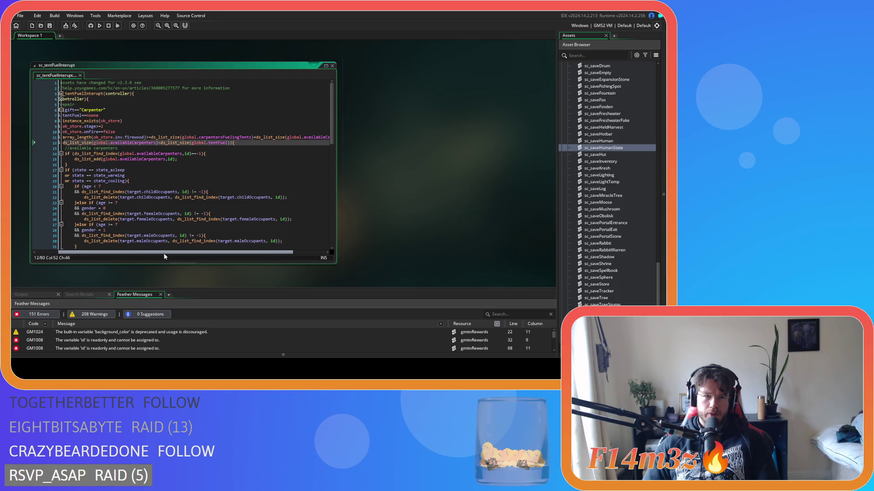
left_click(232, 137)
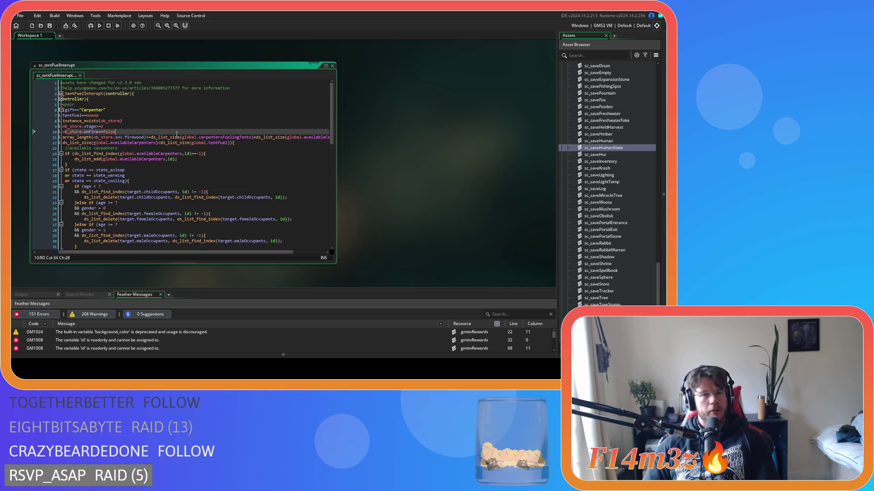
left_click_drag(251, 138, 198, 138)
left_click(240, 138)
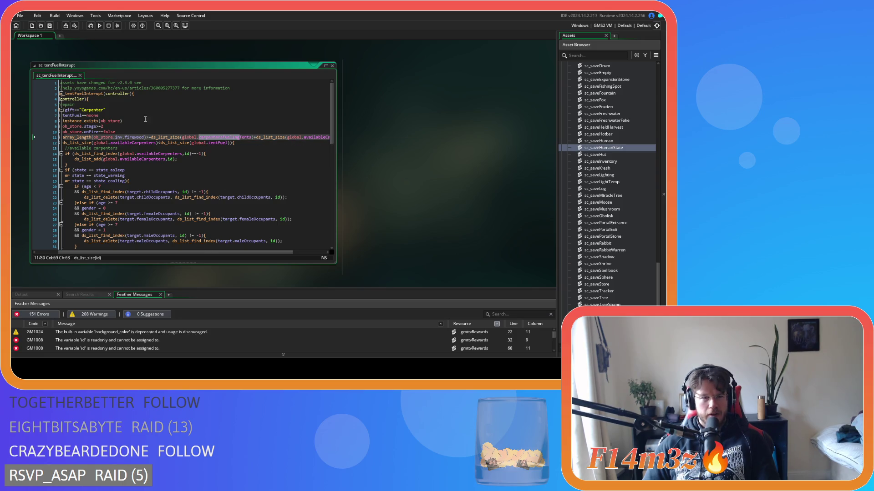
left_click_drag(182, 138, 237, 138)
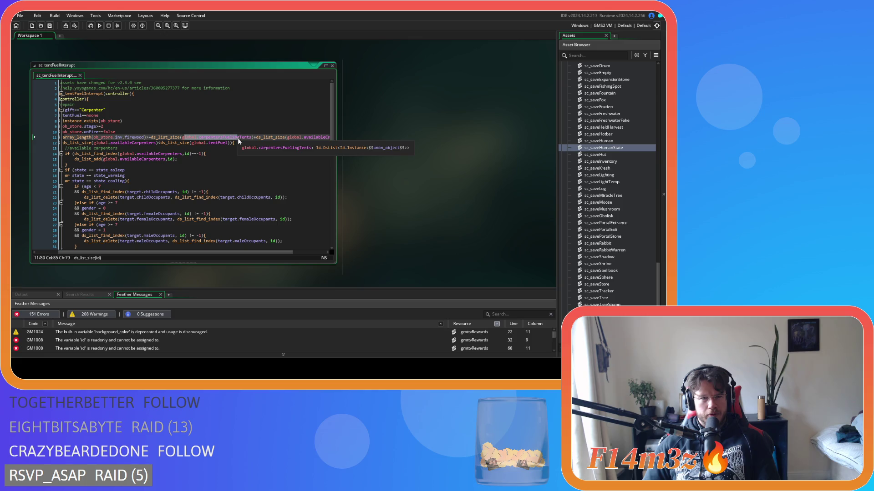
left_click_drag(252, 251, 279, 248)
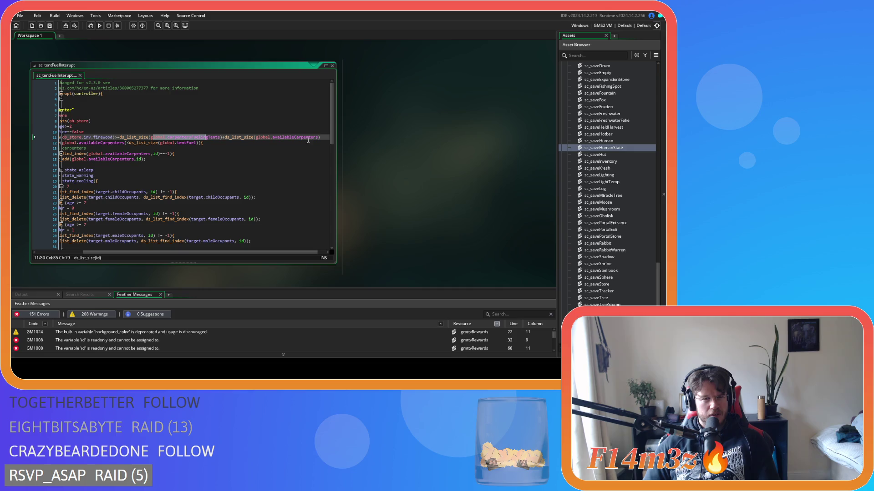
Replace ds_list_size(global.availableCarpenters) on line 11 with ds_list_size(global.tentFuel) from line 12.
left_click(287, 138)
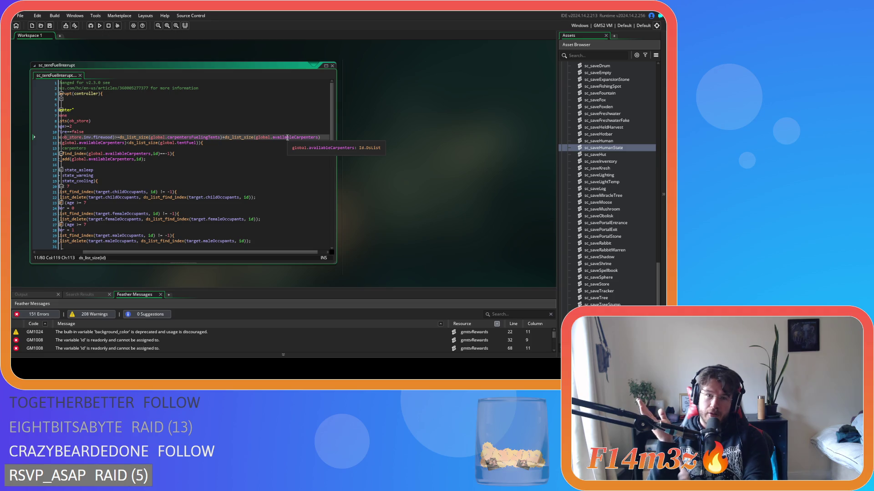
left_click_drag(320, 137, 224, 136)
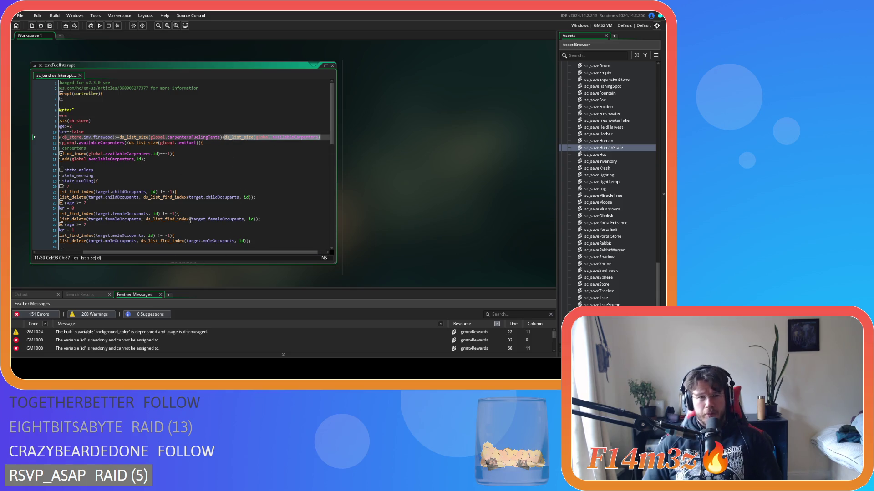
left_click(199, 143)
left_click_drag(198, 144, 130, 144)
key("ctrl+c")
mouse_move(320, 138)
left_mouse_down()
mouse_move(187, 137)
mouse_move(237, 137)
left_mouse_up()
key("ctrl+v")
left_click_drag(152, 137, 220, 138)
mouse_move(167, 138)
left_mouse_down()
mouse_move(311, 138)
mouse_move(240, 137)
left_mouse_up()
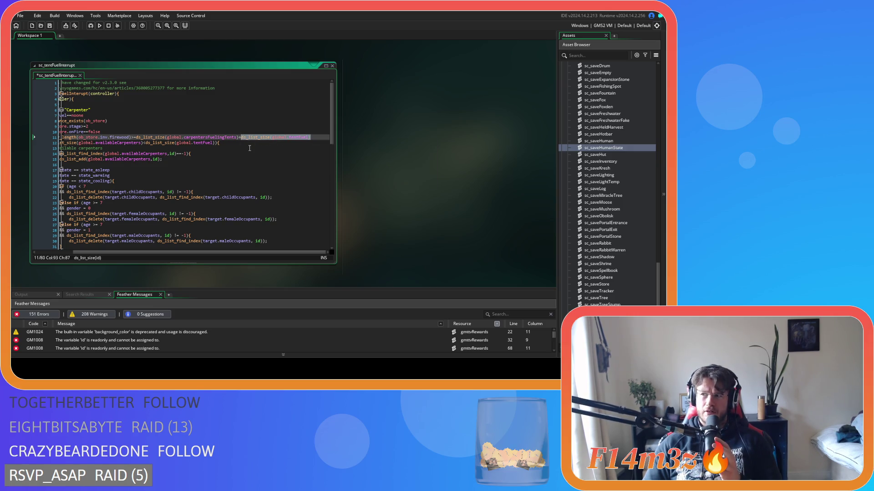
Open the ob_human object and the sc_stateConditions script from the Asset Browser for comparison.
scroll(637, 146, "up", 10)
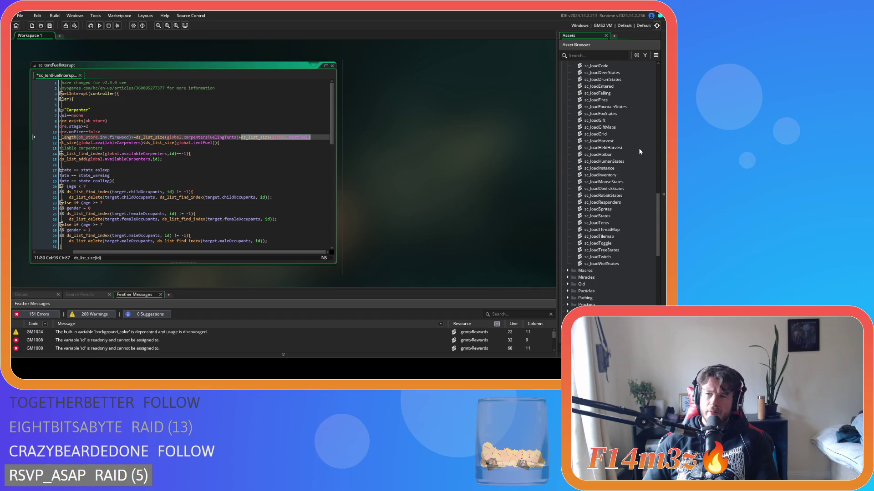
scroll(632, 145, "up", 10)
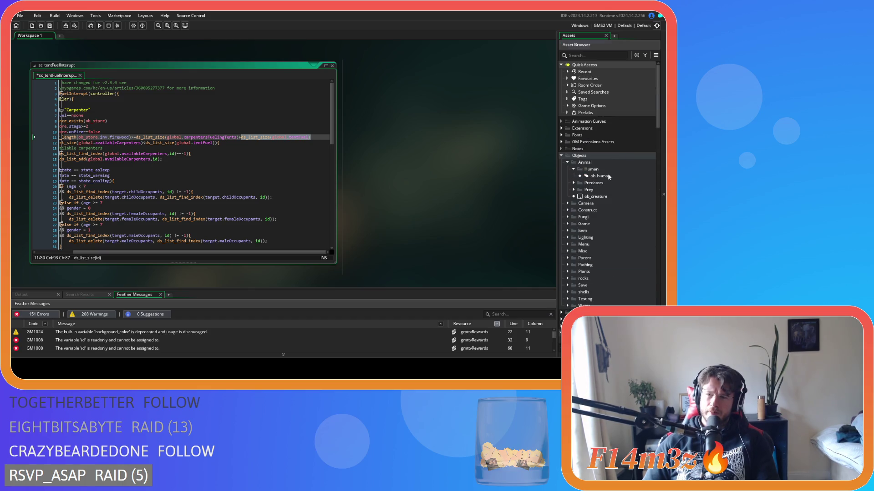
double_click(608, 176)
scroll(620, 204, "down", 5)
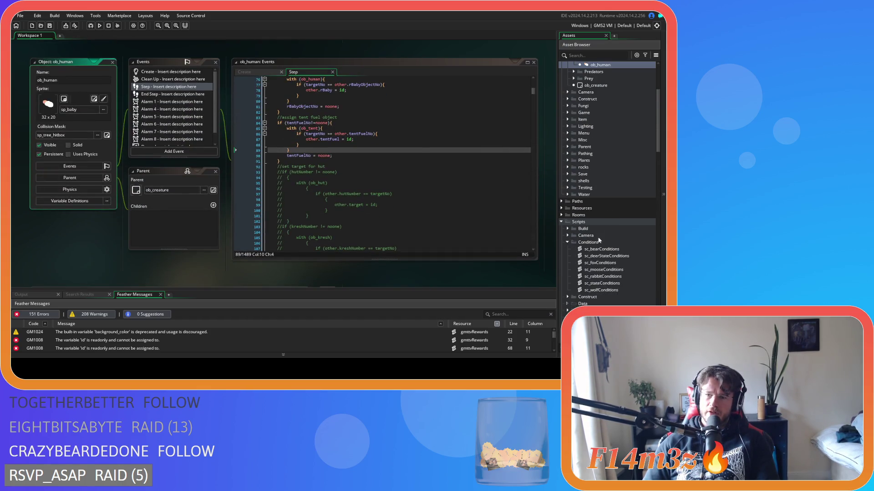
left_click(597, 283)
double_click(597, 284)
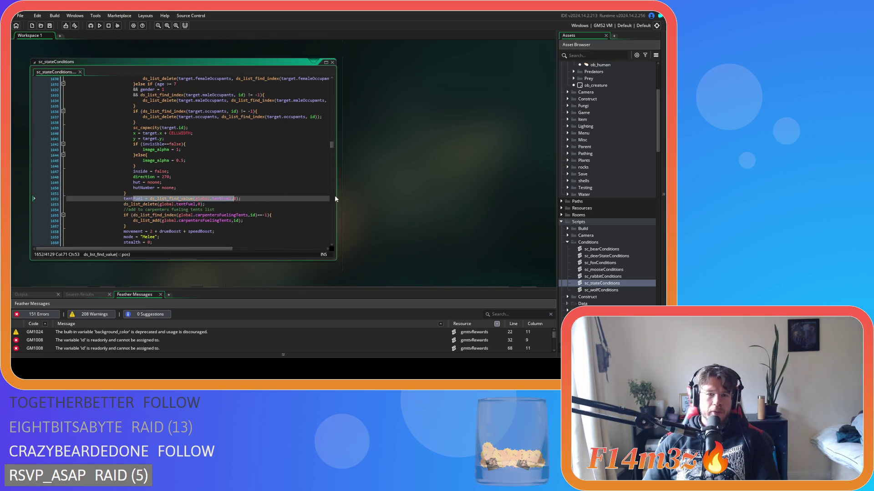
Review the carpentersFuelingTents and availableCarpenters checks on lines 11–12 of sc_tentFuelInterupt, then save it.
scroll(417, 218, "up", 5)
scroll(424, 230, "up", 4)
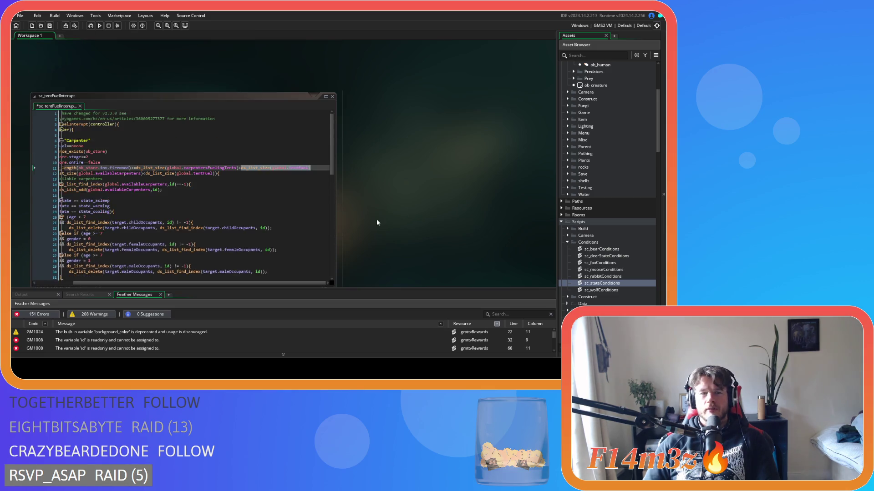
left_click(153, 153)
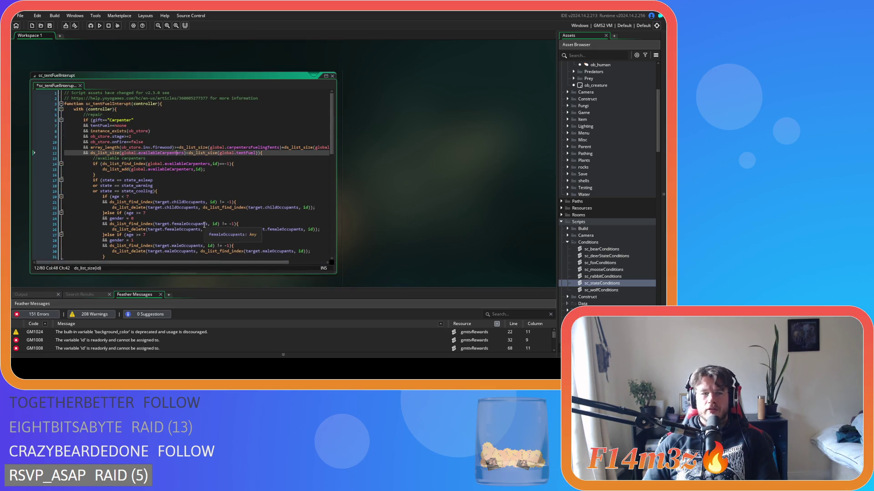
left_click_drag(225, 267, 242, 266)
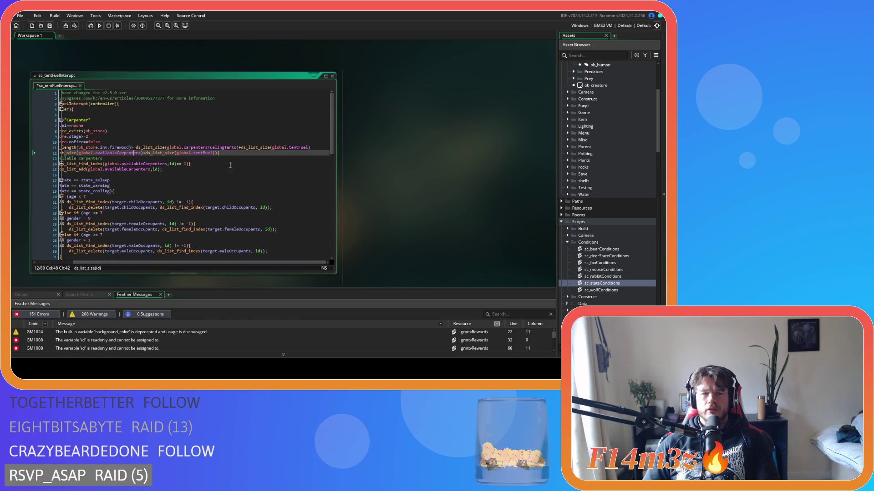
left_click_drag(155, 147, 316, 148)
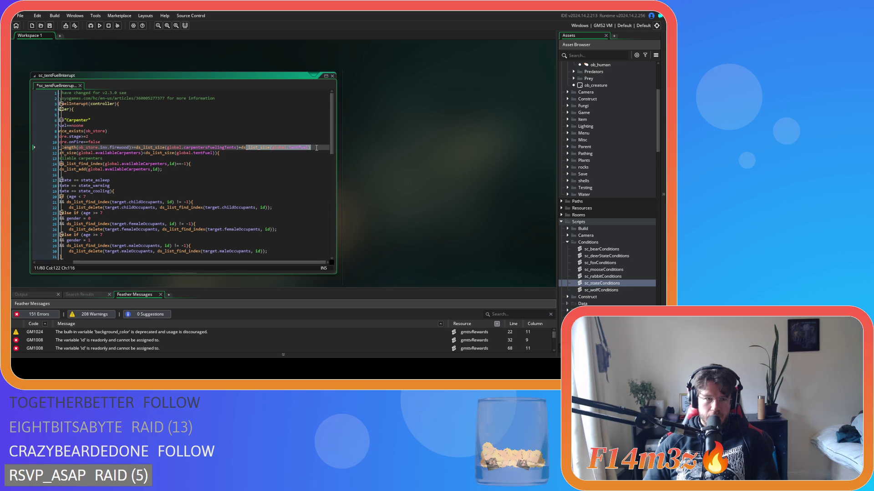
left_click_drag(108, 153, 143, 157)
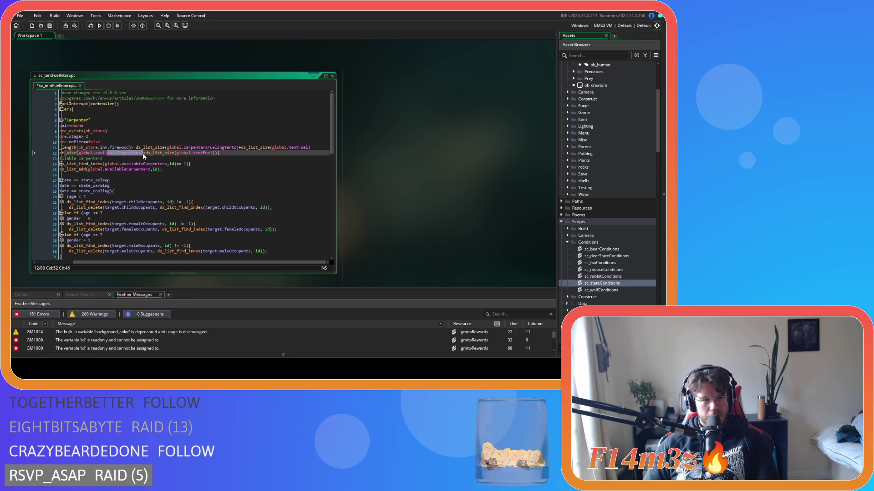
left_click(238, 150)
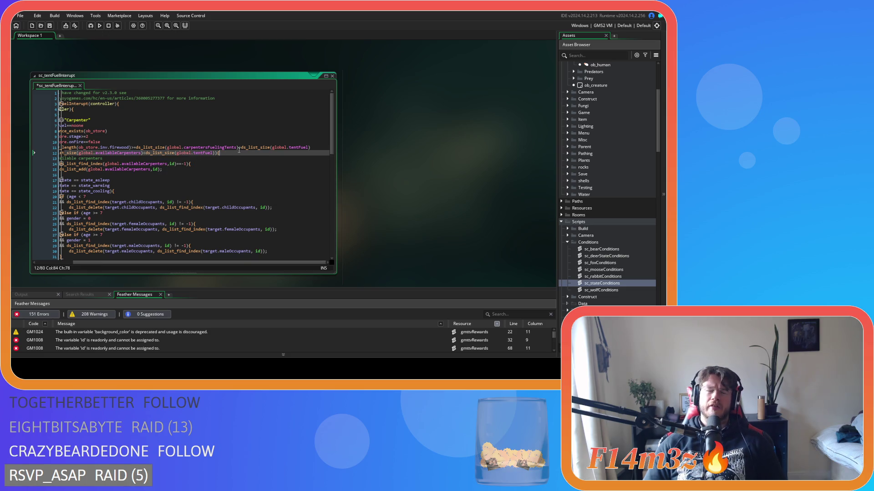
key("ctrl+s")
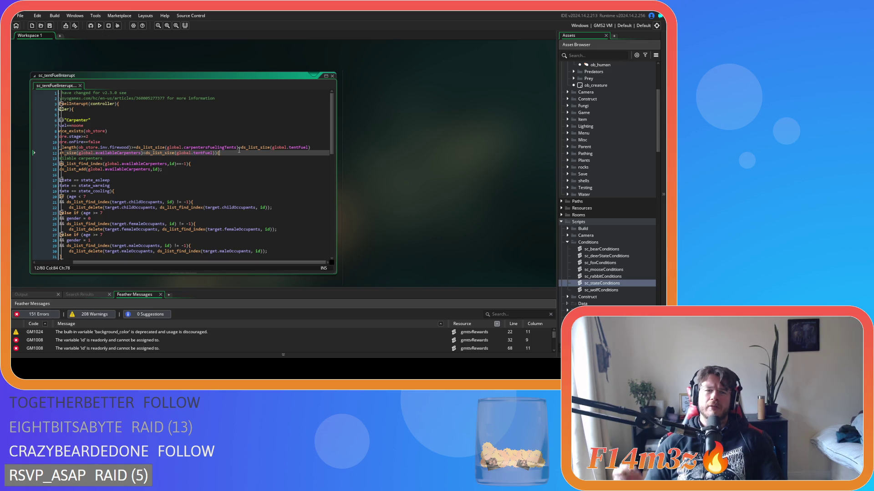